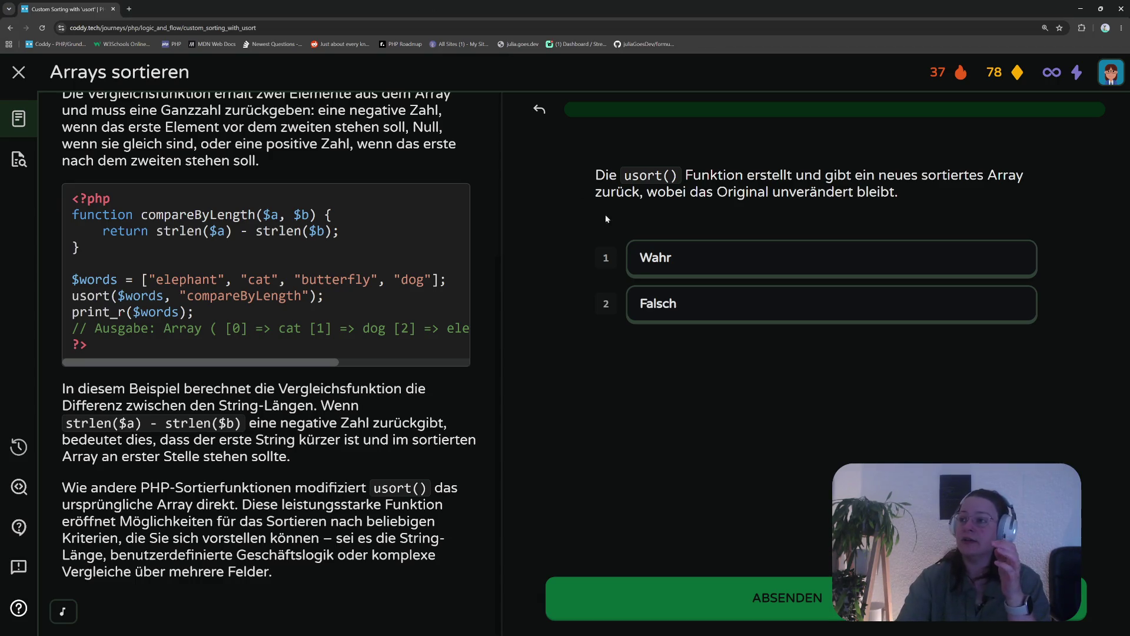
Change the usort statement answer from Wahr to Falsch, submit it and advance to the next question
{"action": "left_click", "coordinate": [706, 260]}
{"action": "left_click", "coordinate": [678, 303]}
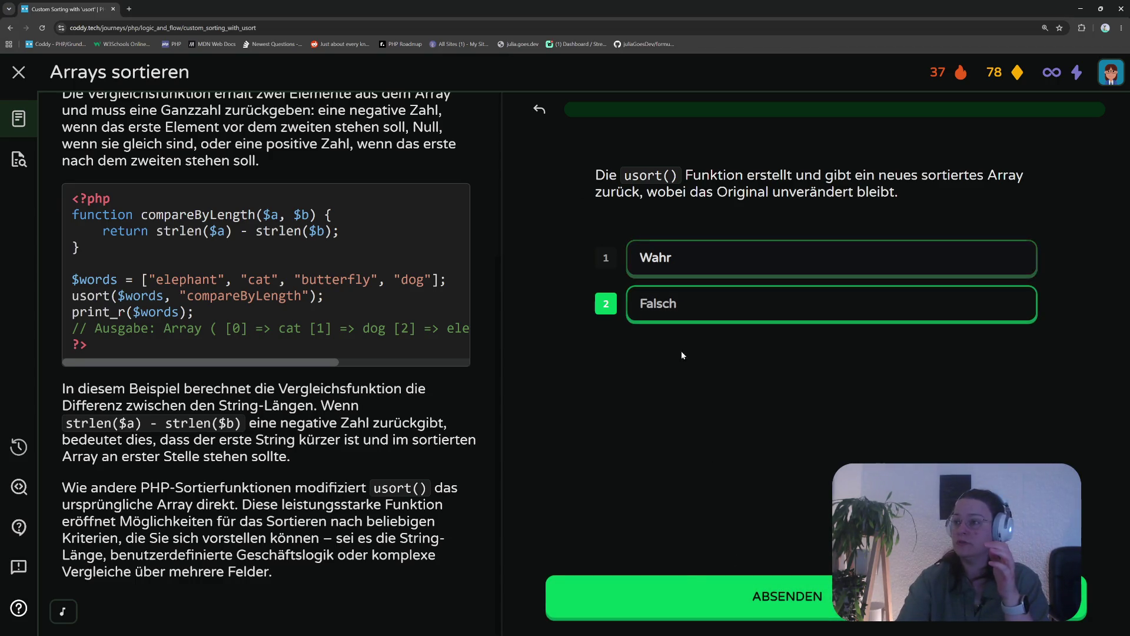
{"action": "left_click", "coordinate": [681, 610]}
{"action": "left_click", "coordinate": [693, 611]}
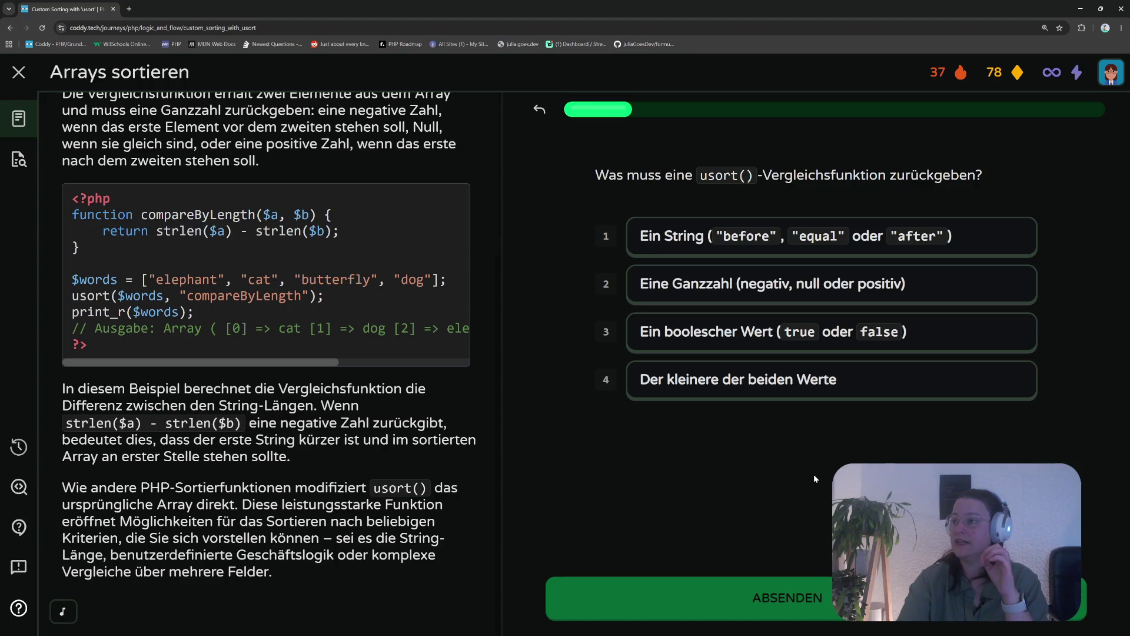
Highlight the compareByLength example, then submit 'Der kleinere der beiden Werte' as the return value
{"action": "mouse_move", "coordinate": [102, 214]}
{"action": "left_mouse_down"}
{"action": "mouse_move", "coordinate": [287, 215]}
{"action": "mouse_move", "coordinate": [409, 252]}
{"action": "left_mouse_up"}
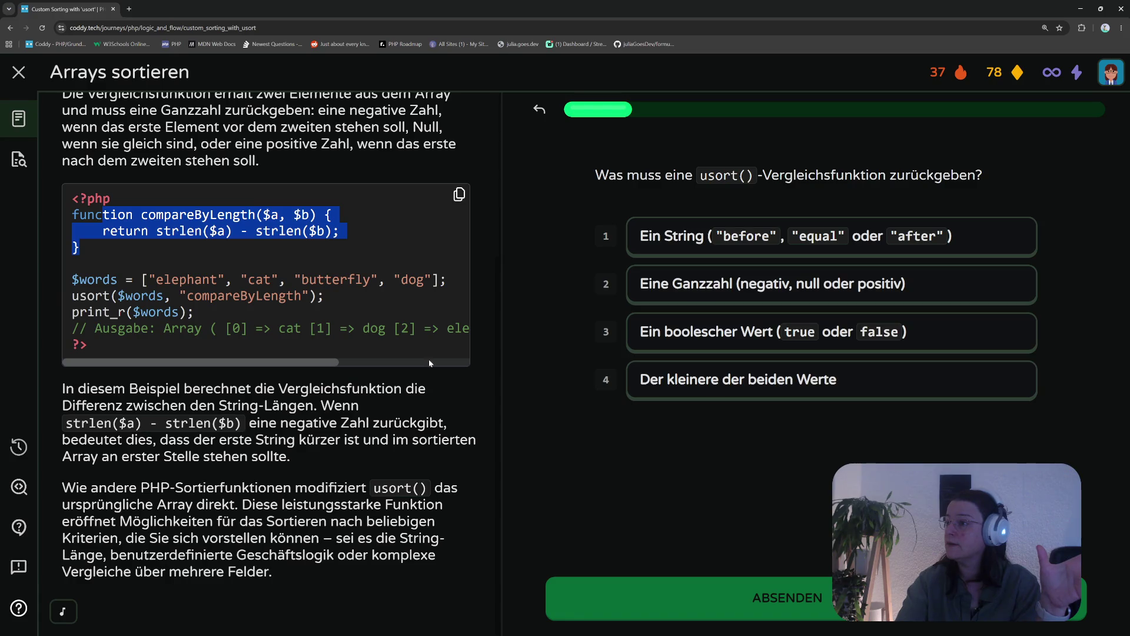
{"action": "left_click", "coordinate": [653, 380]}
{"action": "left_click", "coordinate": [778, 600]}
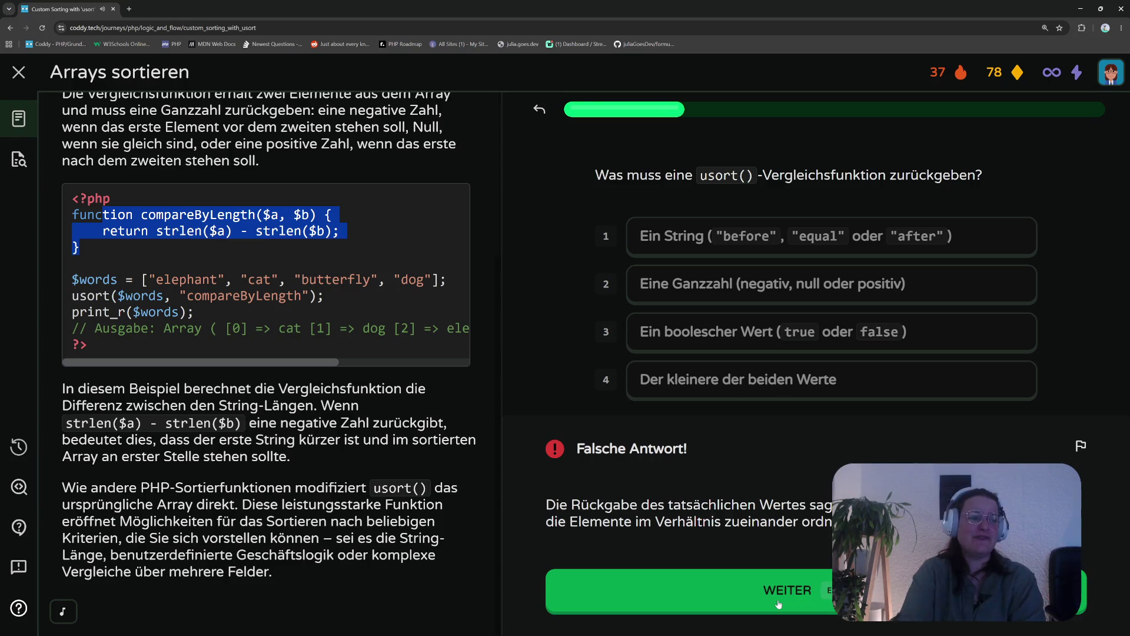
Continue past the 'Falsche Antwort!' feedback to the compareNumbers code-completion question
{"action": "left_click", "coordinate": [731, 614]}
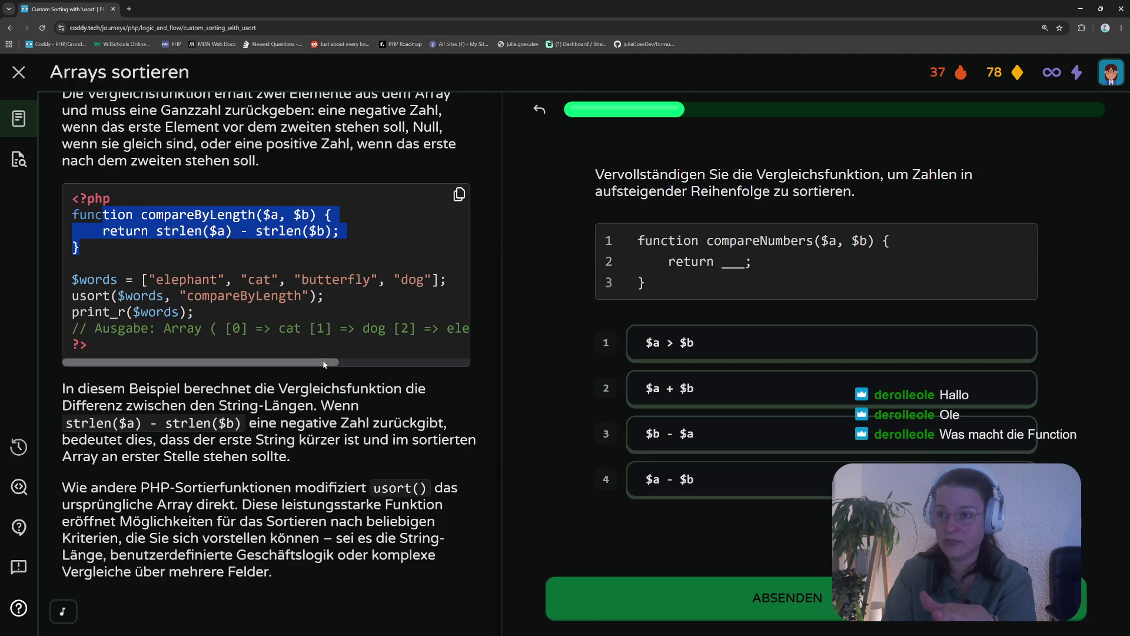
Scroll the compareNumbers example sideways and fill its return blank with $a - $b
{"action": "left_click_drag", "start_coordinate": [323, 365], "coordinate": [417, 366]}
{"action": "left_click", "coordinate": [436, 365]}
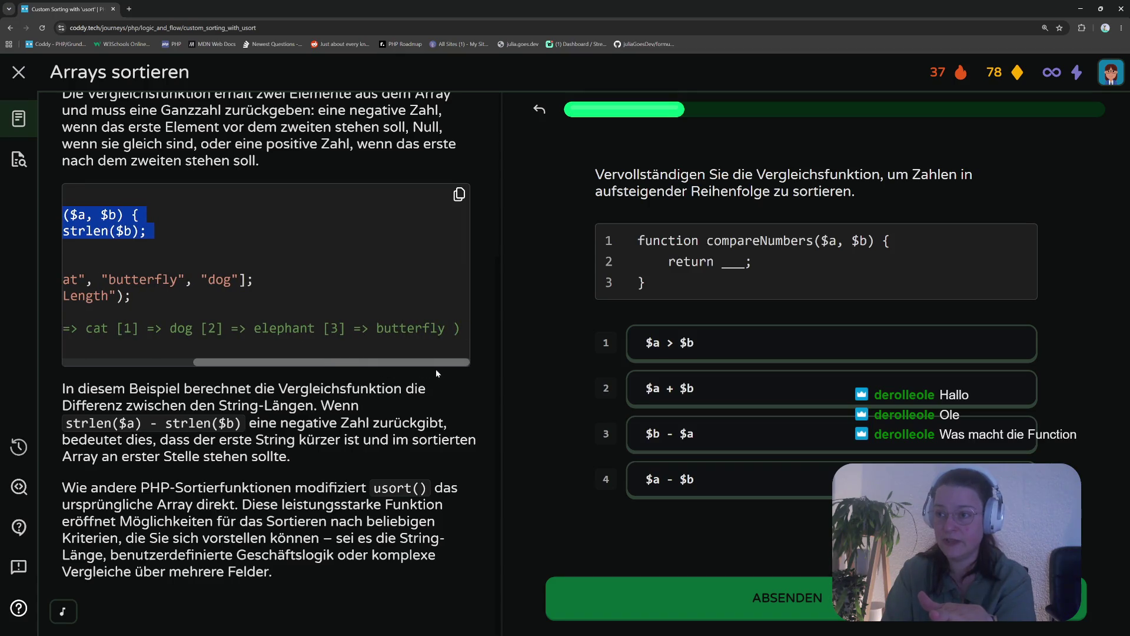
{"action": "left_click_drag", "start_coordinate": [345, 367], "coordinate": [58, 372]}
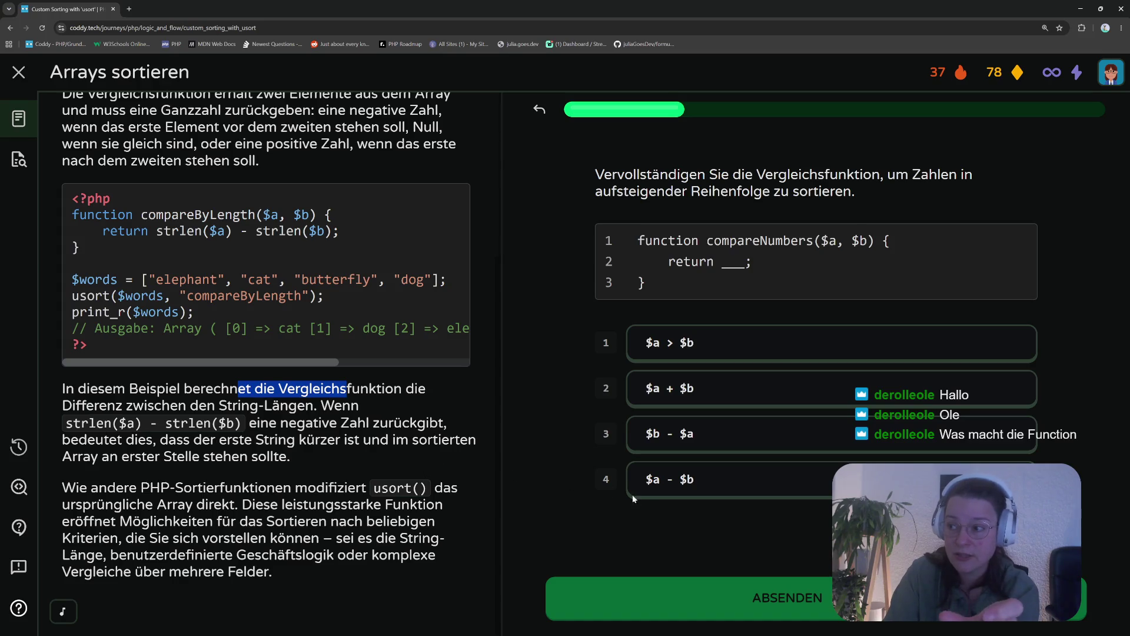
{"action": "left_click", "coordinate": [665, 484]}
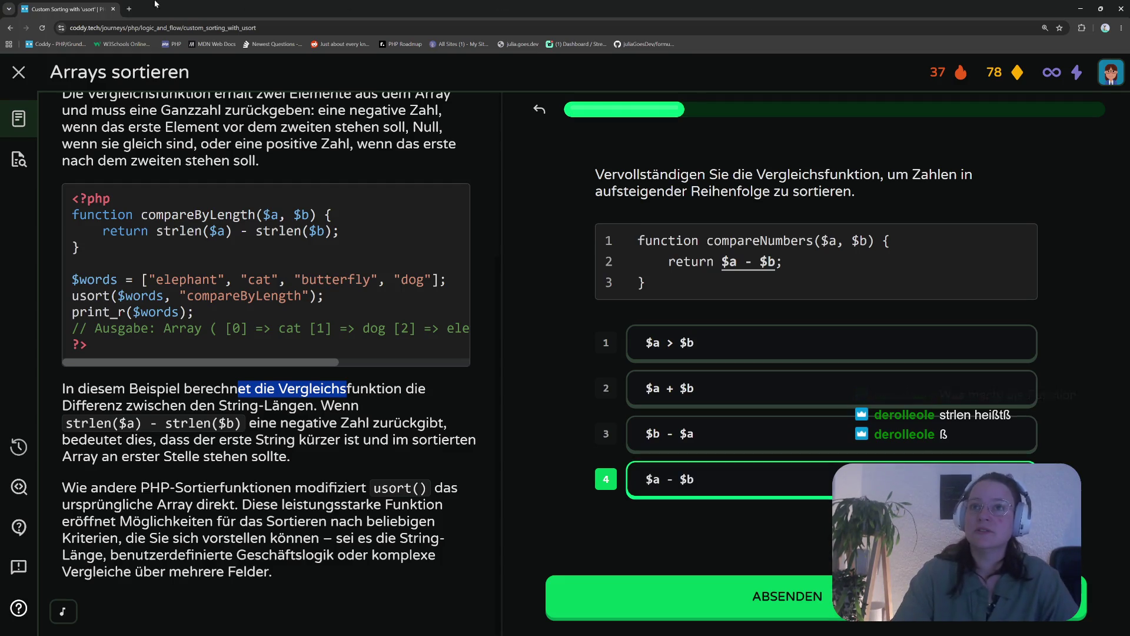
{"action": "key", "text": "ctrl+t"}
In a new tab, discard the address-bar autocompletion and go to the PHP website bookmark
{"action": "type", "text": "str"}
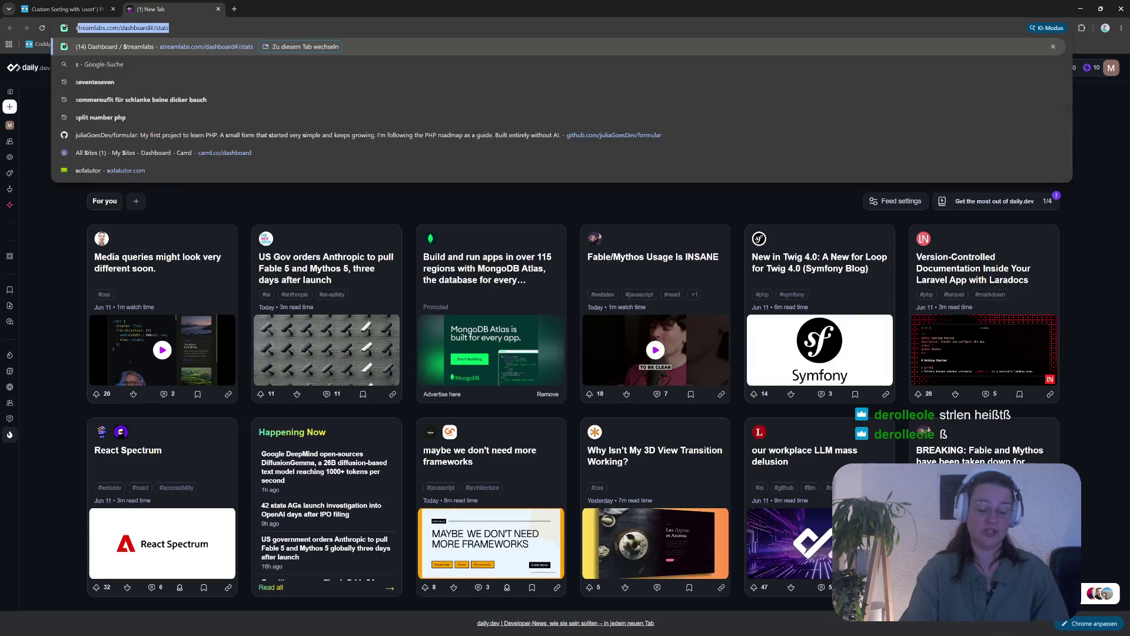
{"action": "key", "text": "BackSpace"}
{"action": "key", "text": "BackSpace"}
{"action": "key", "text": "BackSpace"}
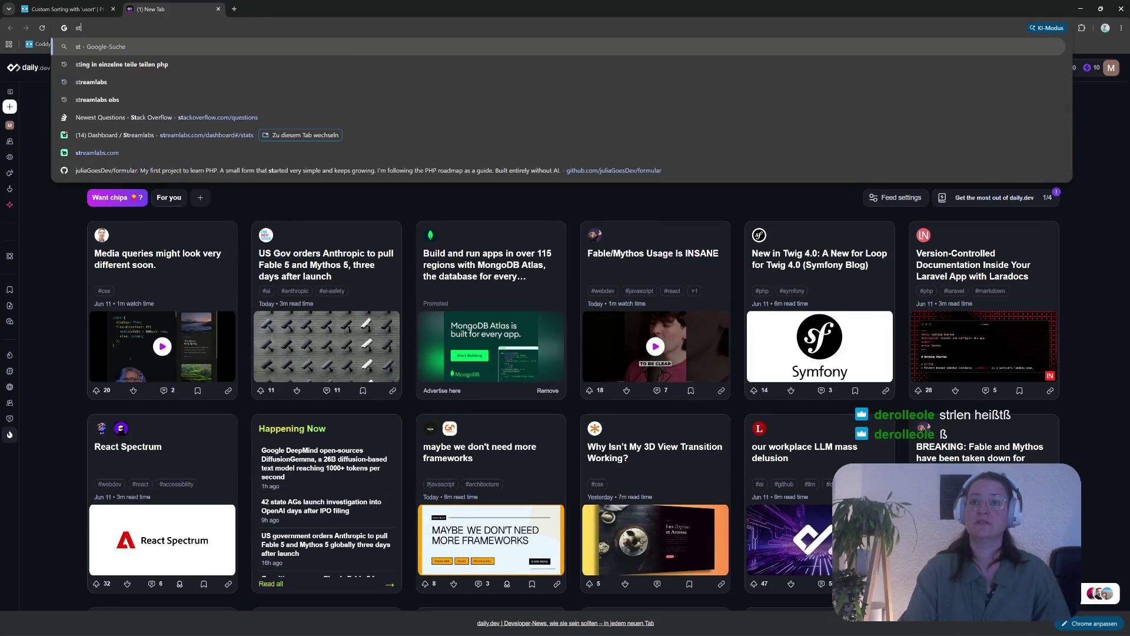
{"action": "key", "text": "Escape"}
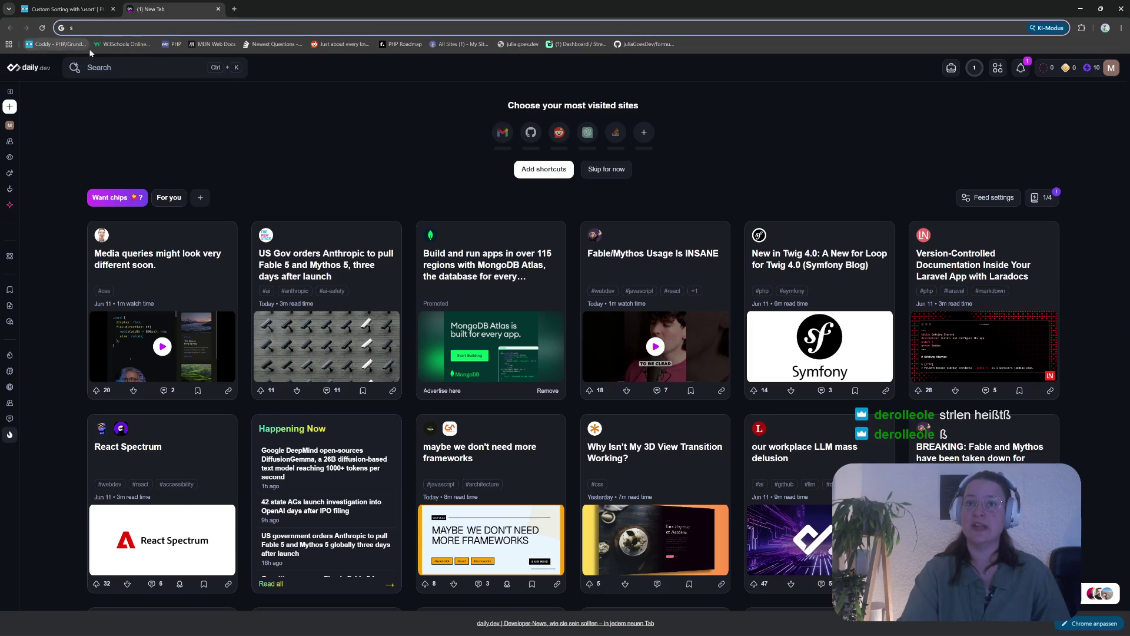
{"action": "left_click", "coordinate": [172, 44]}
Search the PHP docs for strlen, read its manual page and example, then close the tab
{"action": "left_click", "coordinate": [910, 74]}
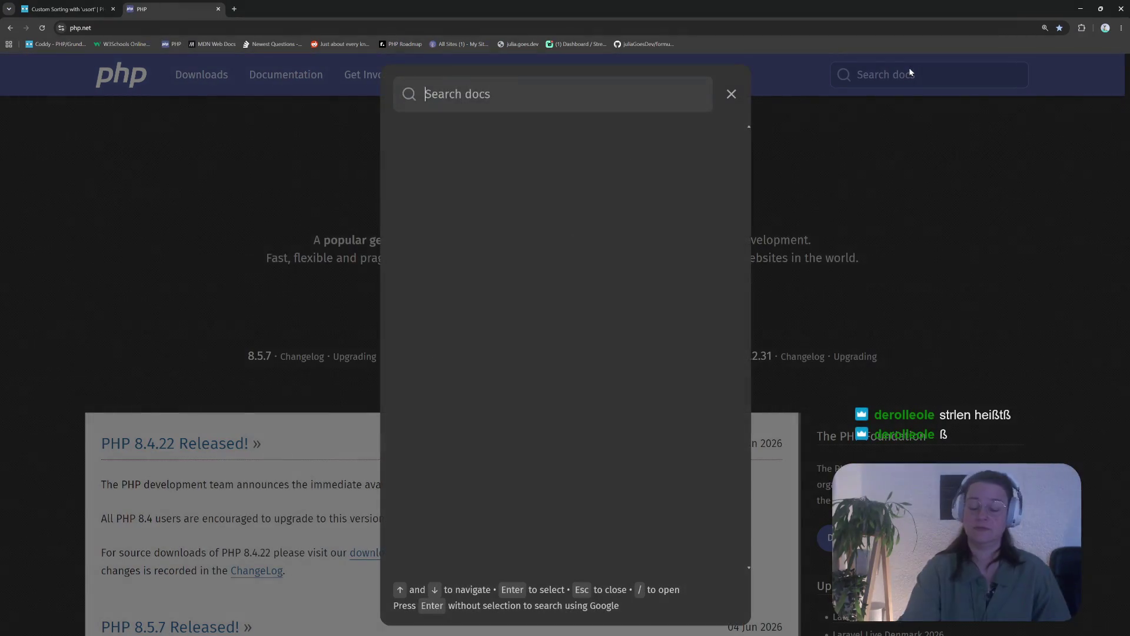
{"action": "type", "text": "strlen"}
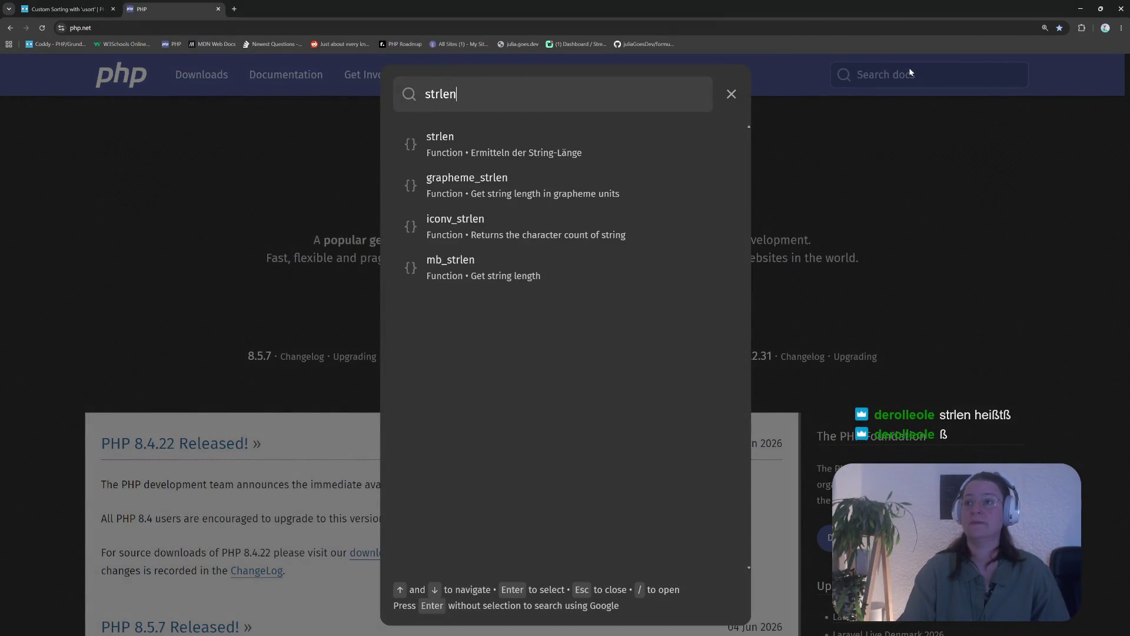
{"action": "left_click", "coordinate": [568, 147]}
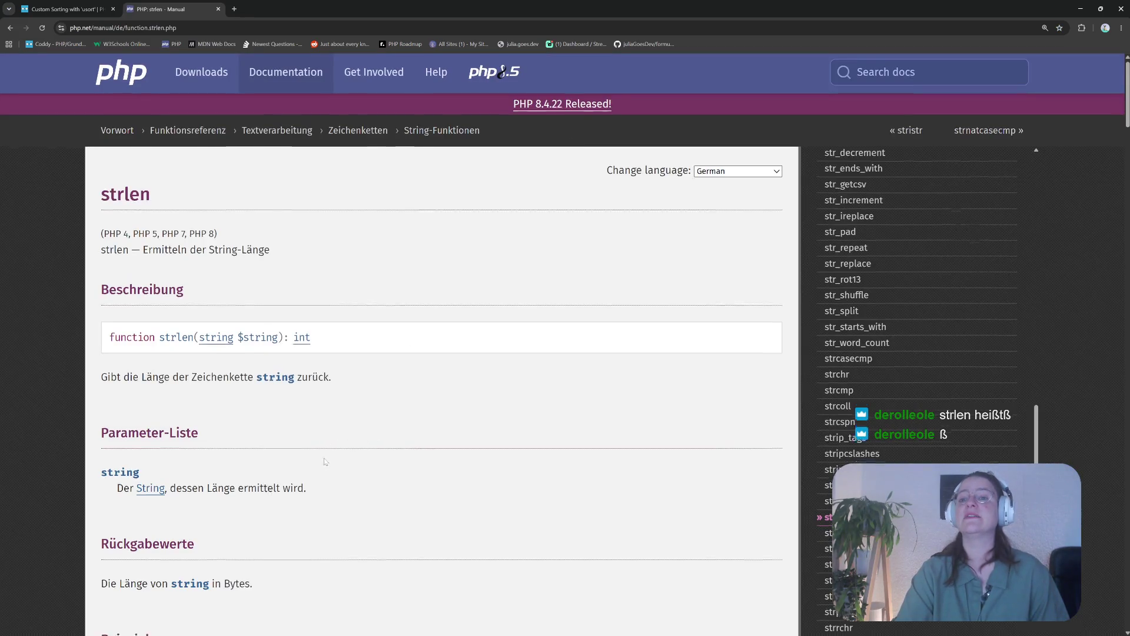
{"action": "scroll", "coordinate": [330, 443], "scroll_direction": "down", "scroll_amount": 3}
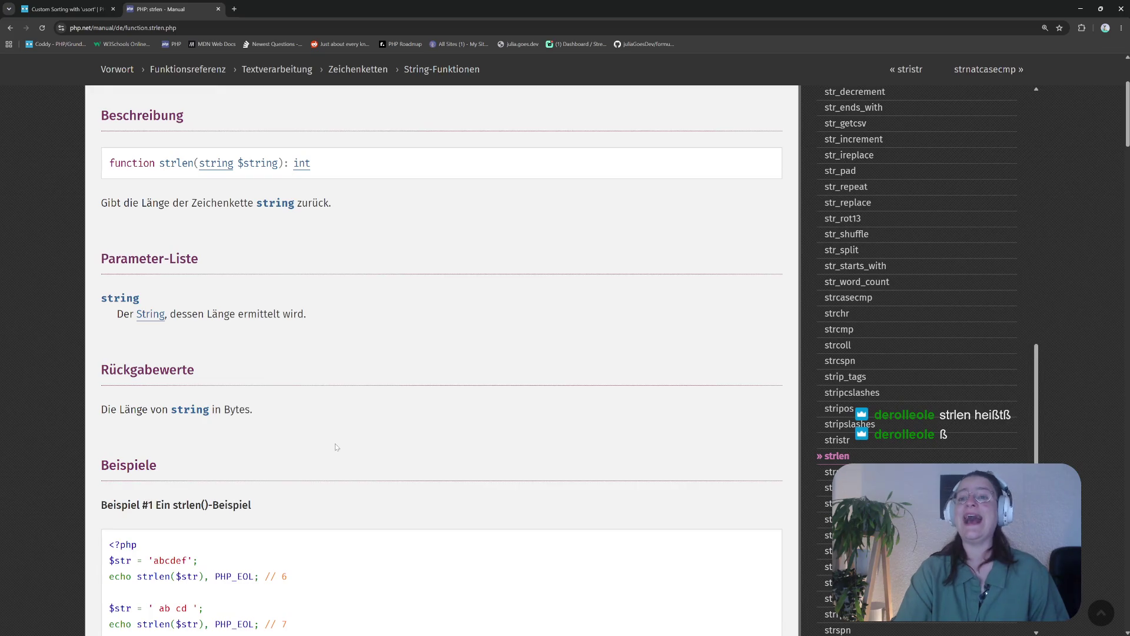
{"action": "scroll", "coordinate": [351, 438], "scroll_direction": "down", "scroll_amount": 1}
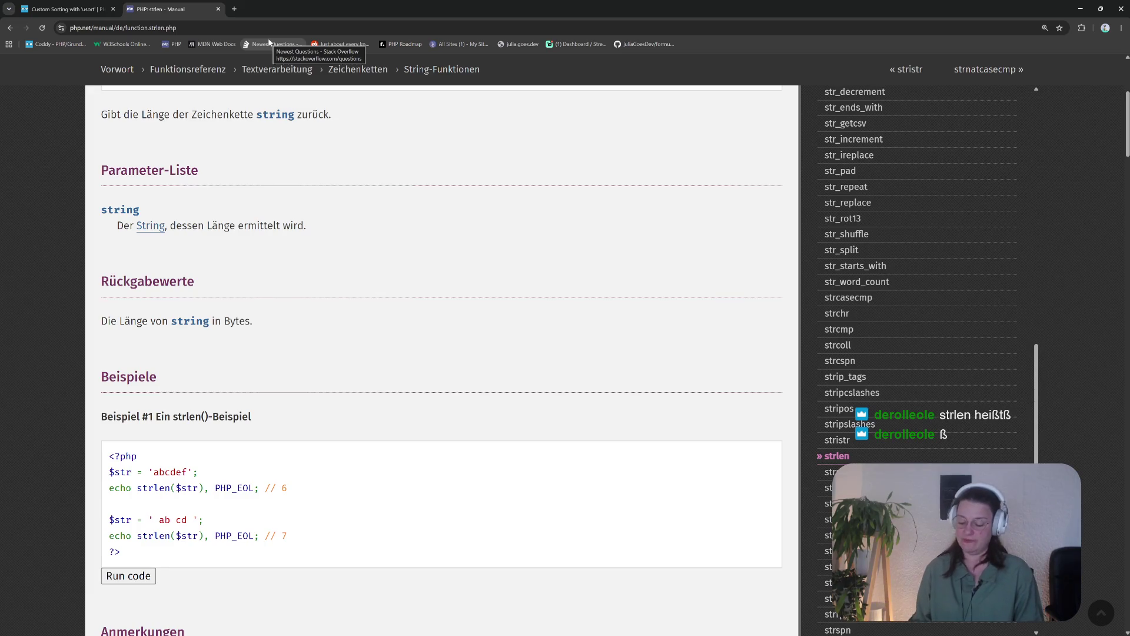
{"action": "left_click", "coordinate": [219, 9]}
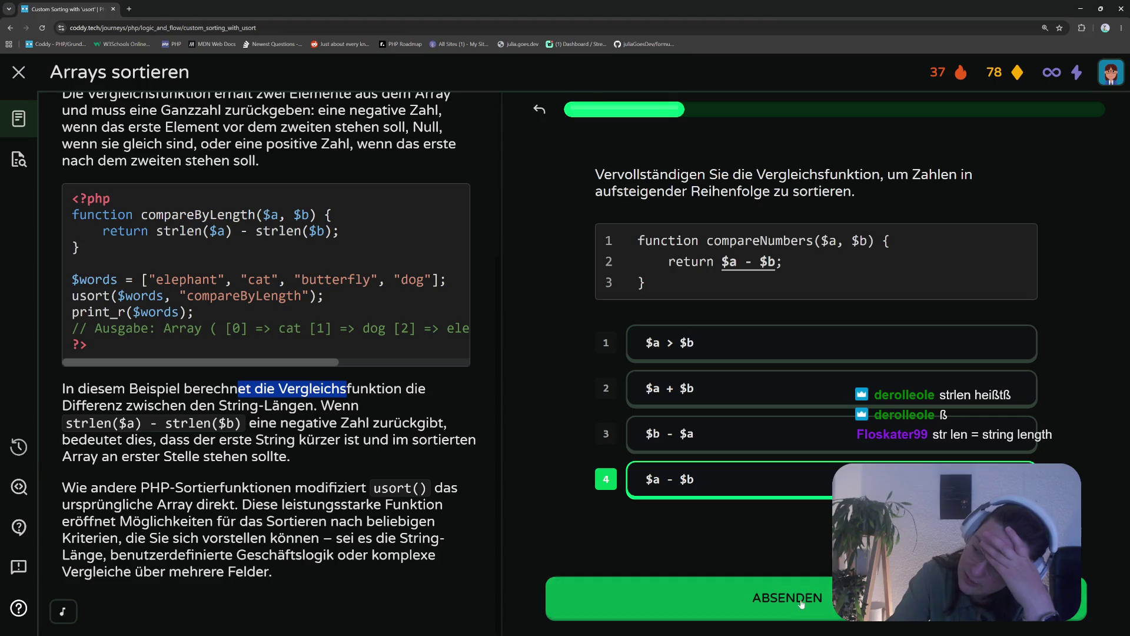
Submit $a - $b for compareNumbers and advance to the strlen("hi") - strlen("hello") question
{"action": "left_click", "coordinate": [765, 599]}
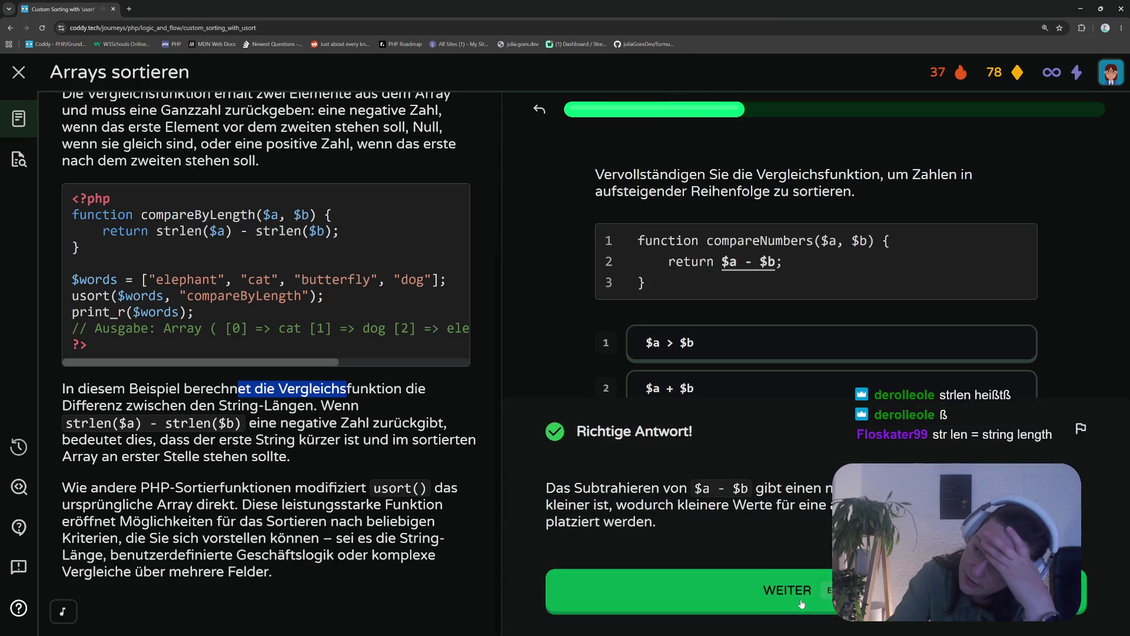
{"action": "left_click", "coordinate": [690, 582]}
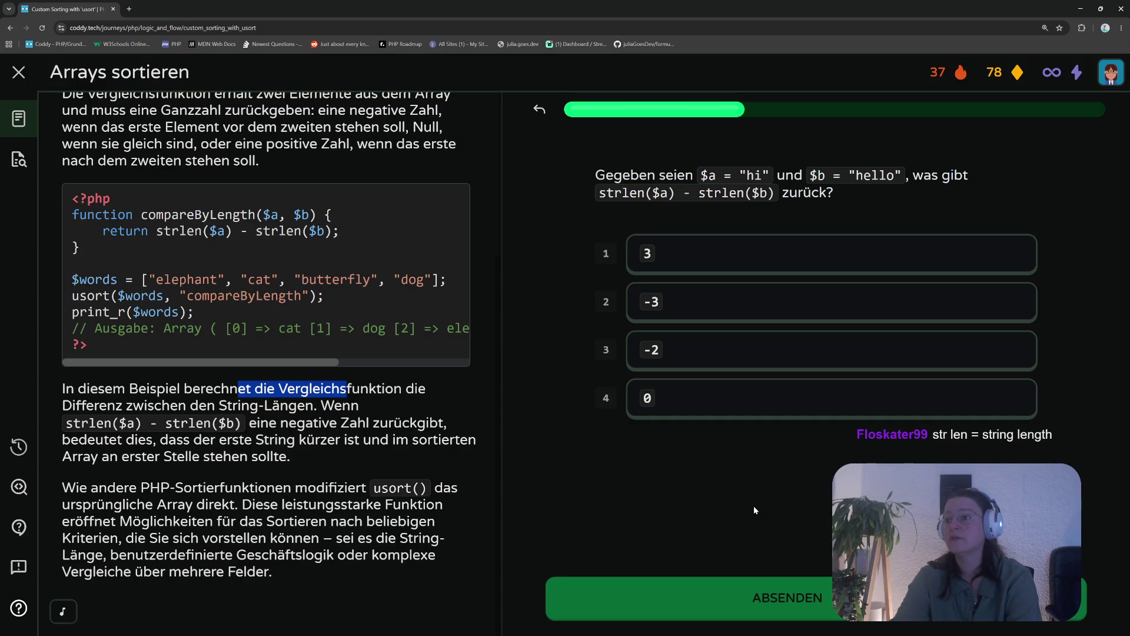
Answer -3 for strlen("hi") - strlen("hello"), submit it and advance to the compareDesc task
{"action": "left_click", "coordinate": [603, 301]}
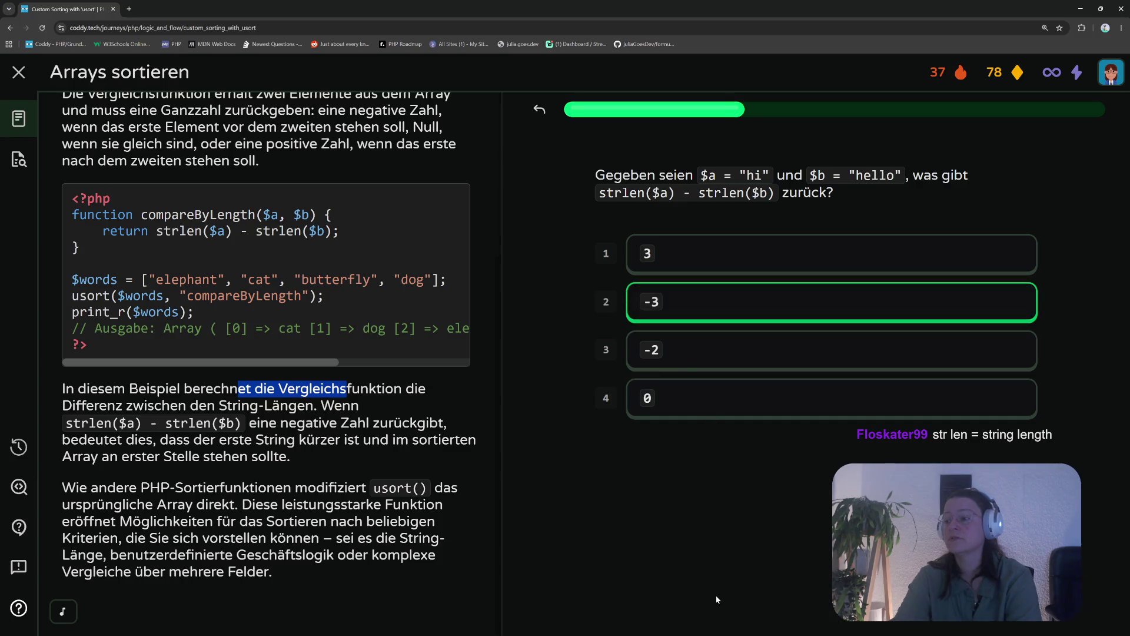
{"action": "left_click", "coordinate": [699, 603]}
{"action": "left_click", "coordinate": [670, 600]}
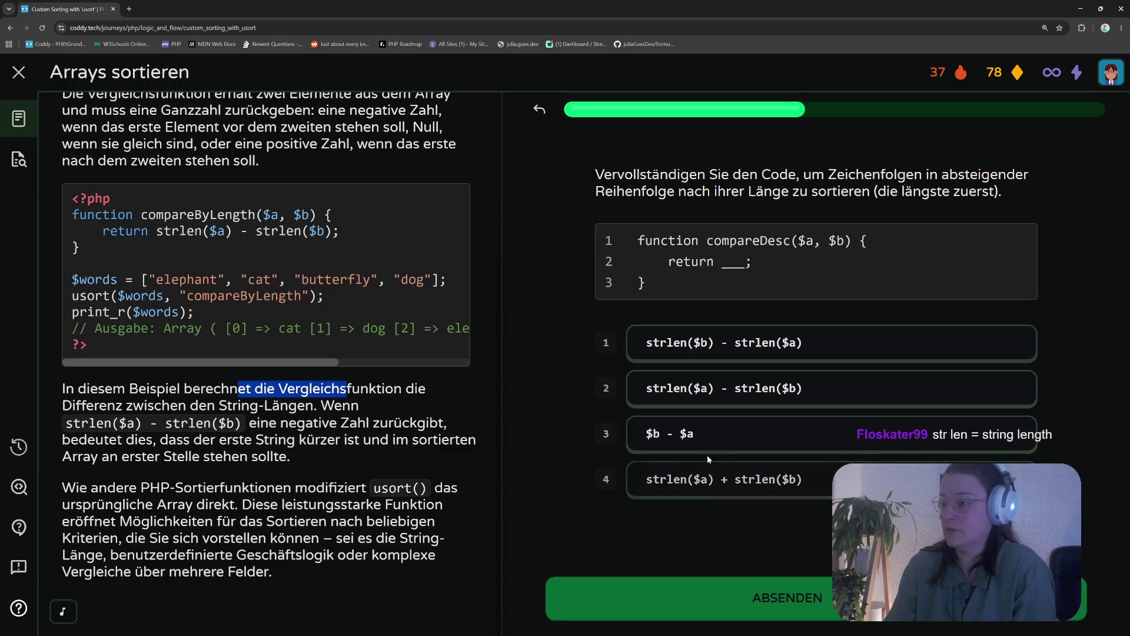
Fill the compareDesc blank with strlen($a) + strlen($b), submit, and continue past the wrong-answer feedback
{"action": "left_click", "coordinate": [734, 479]}
{"action": "left_click", "coordinate": [723, 600]}
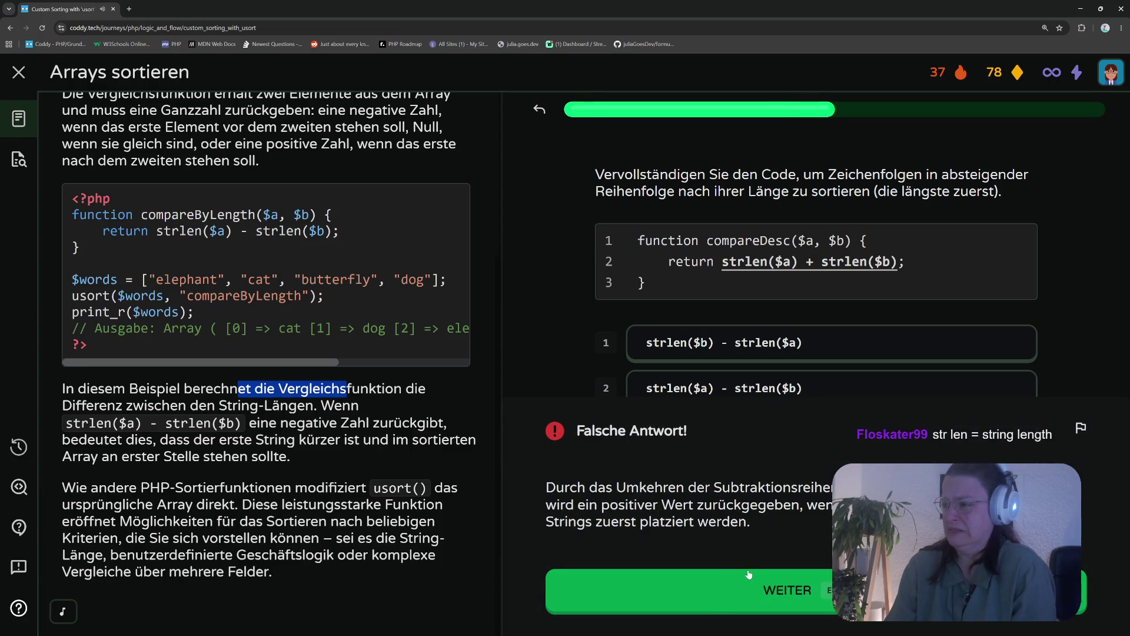
{"action": "left_click", "coordinate": [742, 577]}
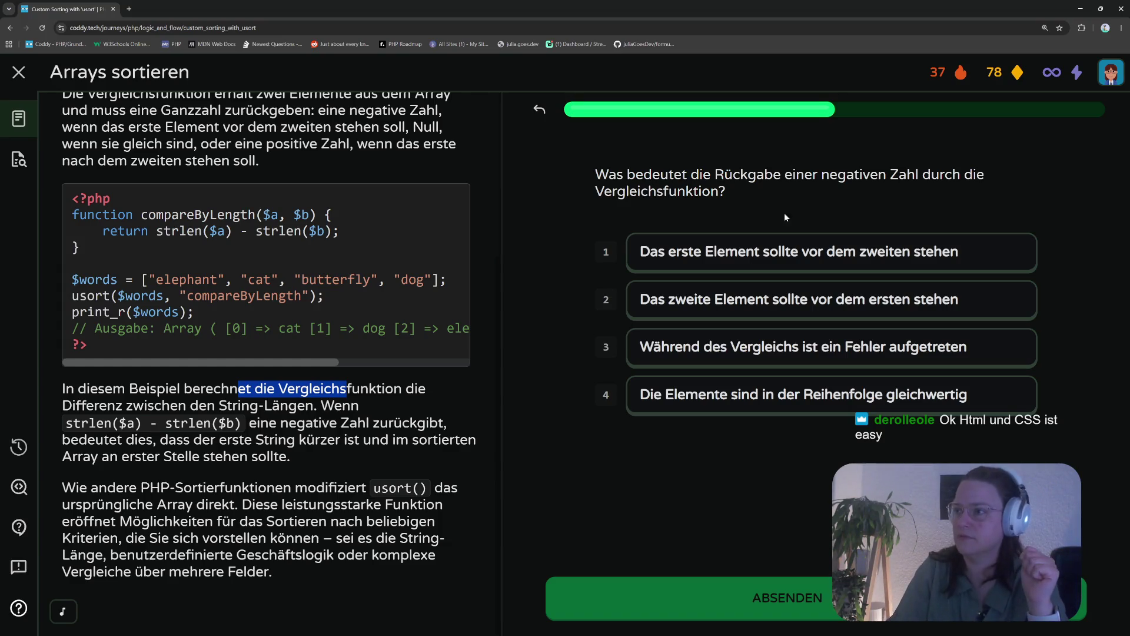
Answer that a negative return puts the first element first, submit, and continue to the next question
{"action": "left_click", "coordinate": [677, 256]}
{"action": "left_click", "coordinate": [737, 594]}
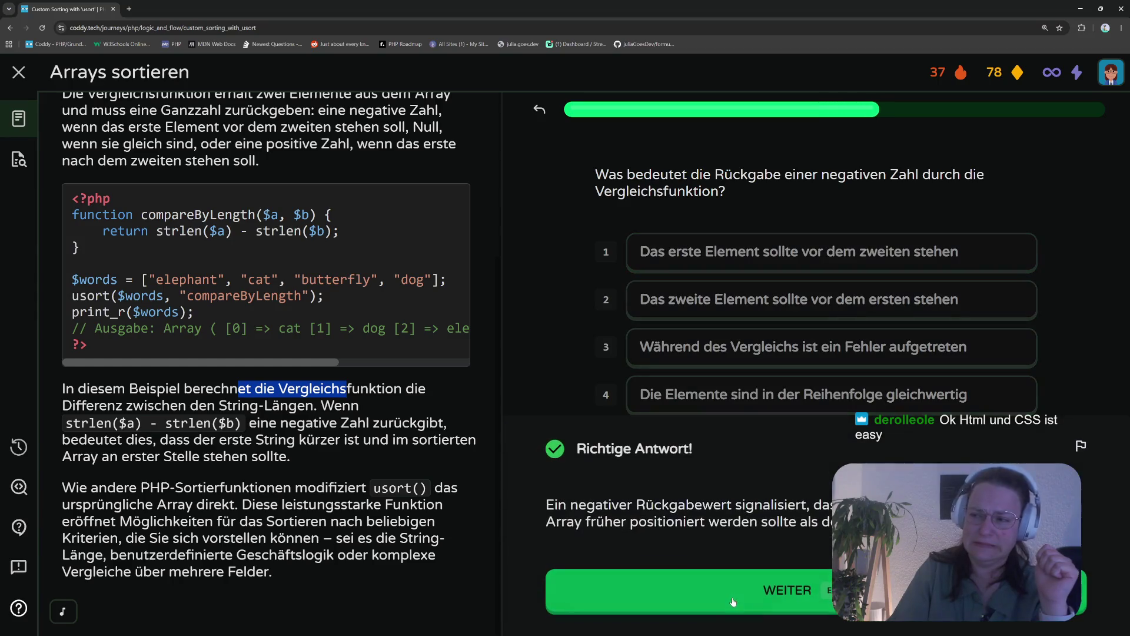
{"action": "right_click", "coordinate": [731, 608]}
{"action": "left_click", "coordinate": [630, 544]}
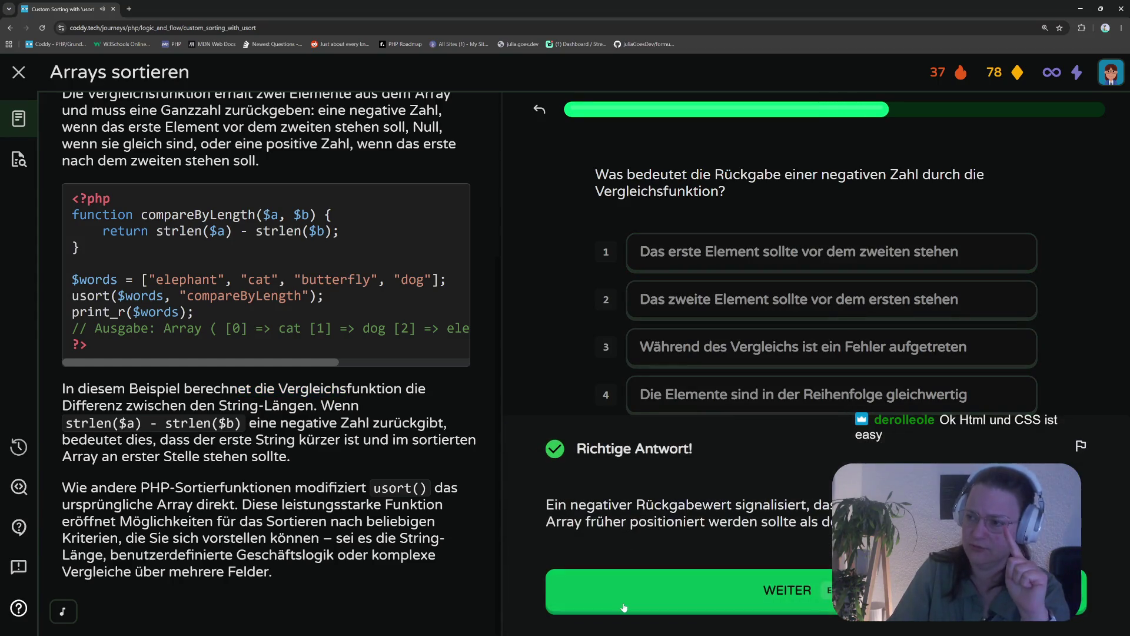
{"action": "left_click", "coordinate": [625, 602]}
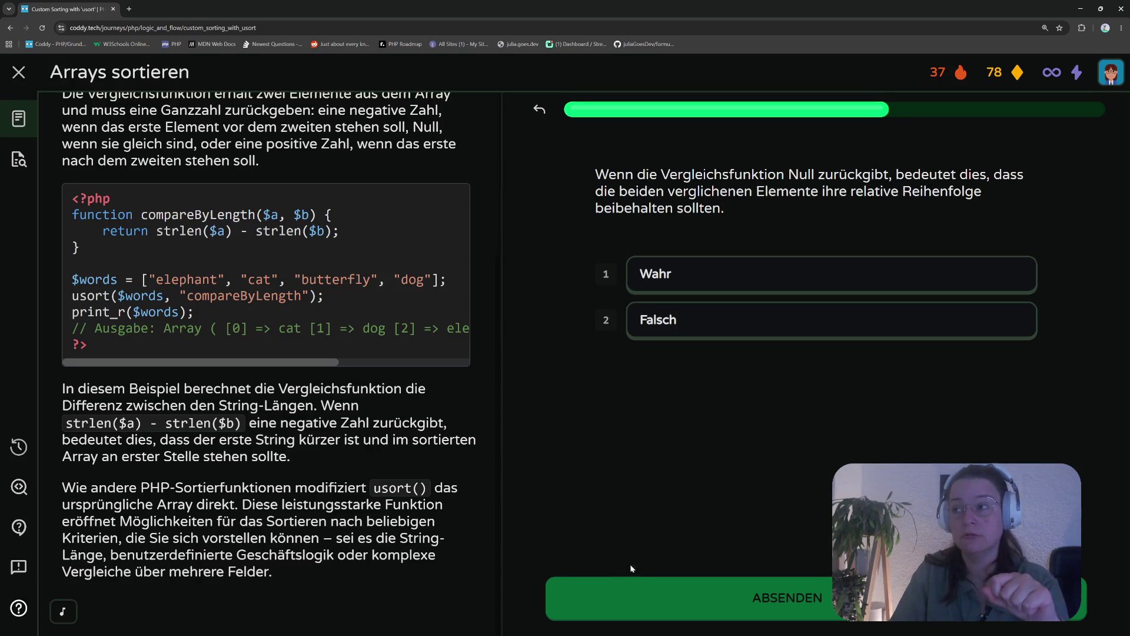
Answer Wahr to the zero-return statement, submit it and advance
{"action": "left_click", "coordinate": [652, 275]}
{"action": "left_click", "coordinate": [707, 600]}
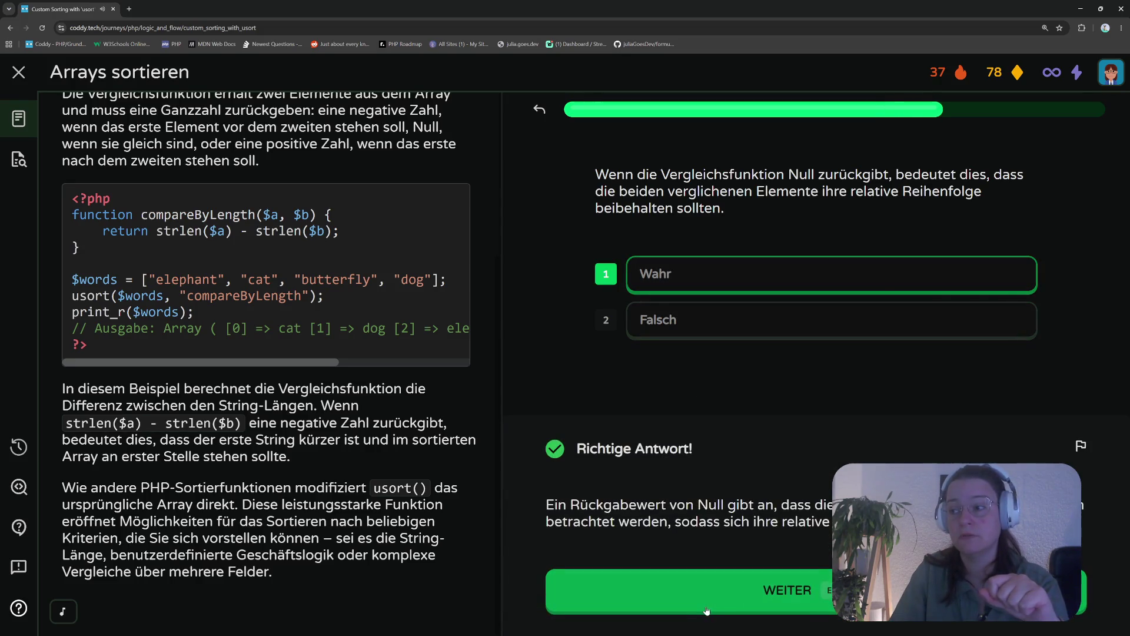
{"action": "left_click", "coordinate": [706, 610]}
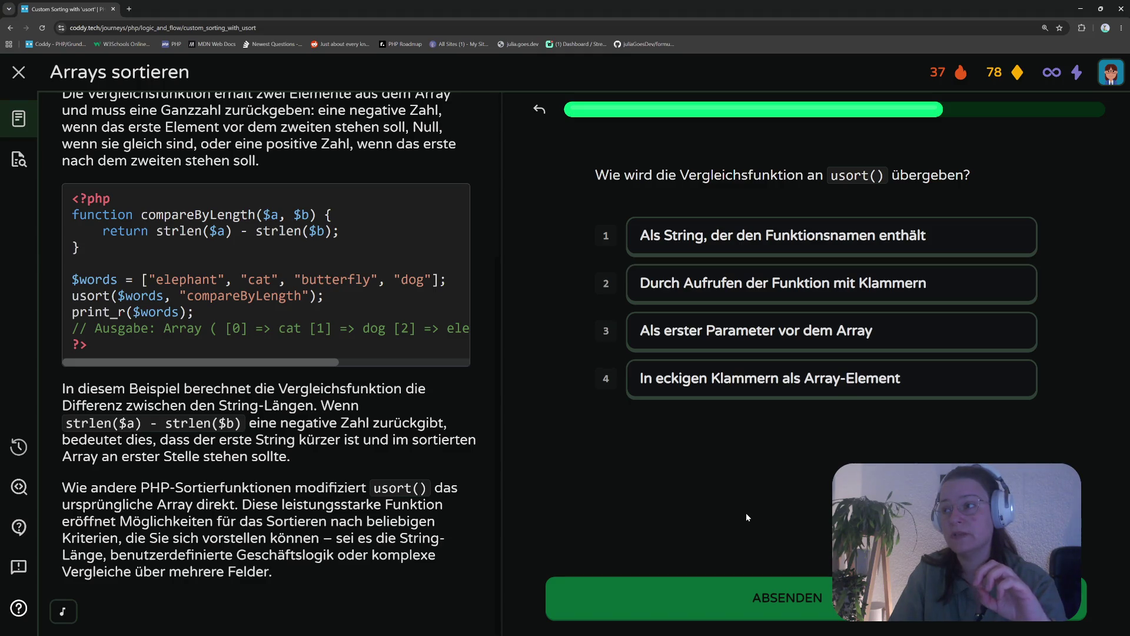
Answer that the comparison function is passed to usort() by name as a string, then continue
{"action": "key", "text": "1"}
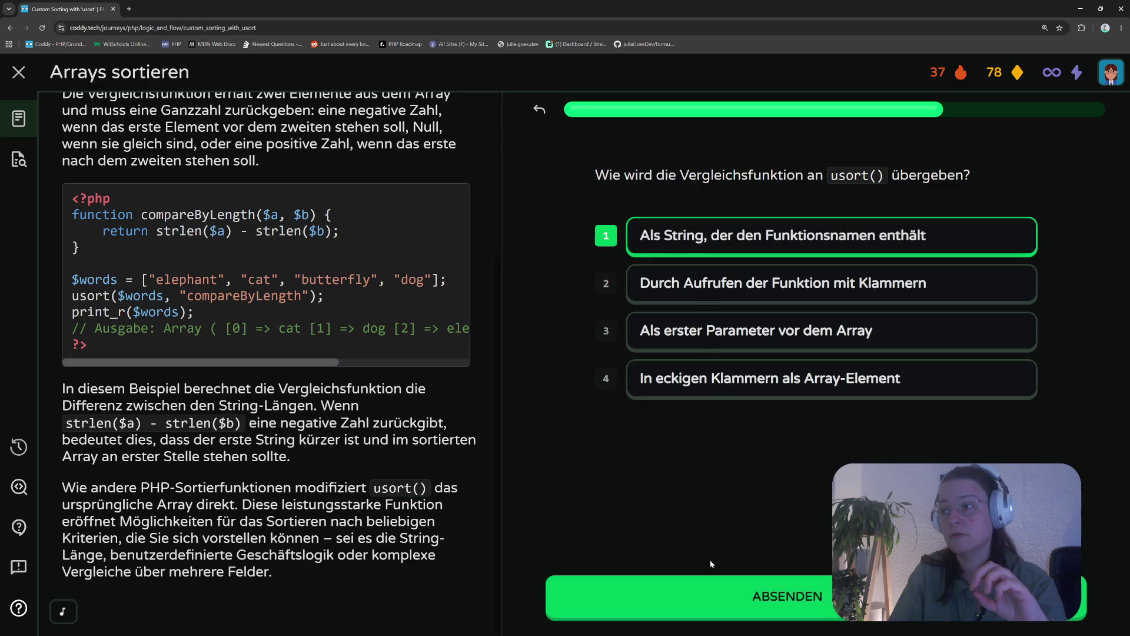
{"action": "left_click", "coordinate": [705, 597]}
{"action": "left_click", "coordinate": [692, 601]}
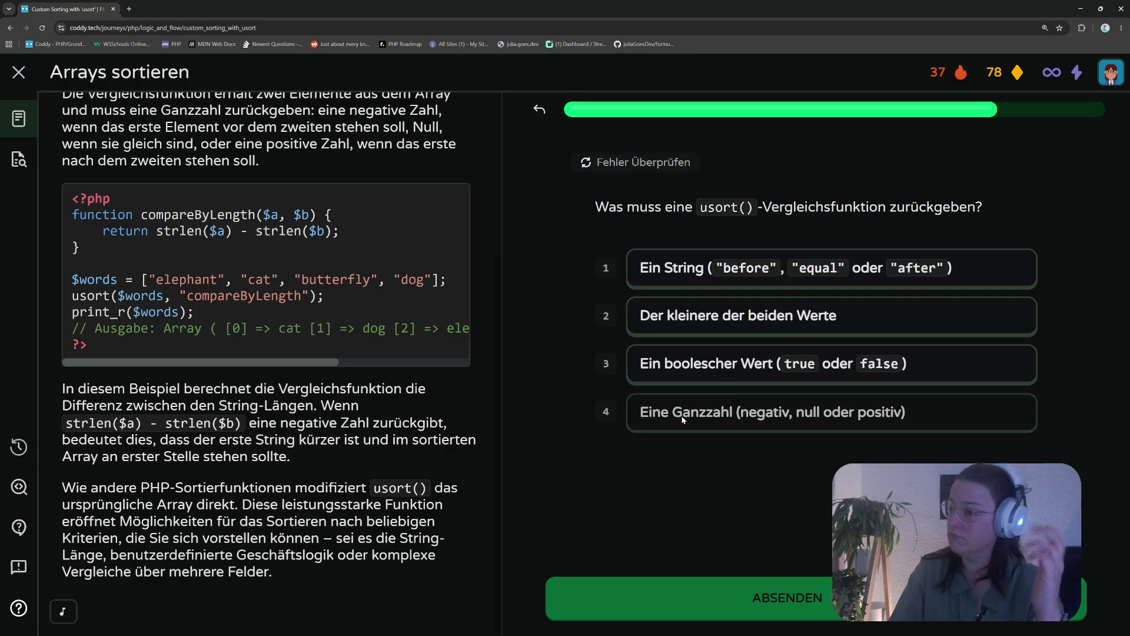
Answer 'Eine Ganzzahl' as the comparison function's return type, submit it and advance
{"action": "left_click", "coordinate": [765, 412]}
{"action": "left_click", "coordinate": [788, 598]}
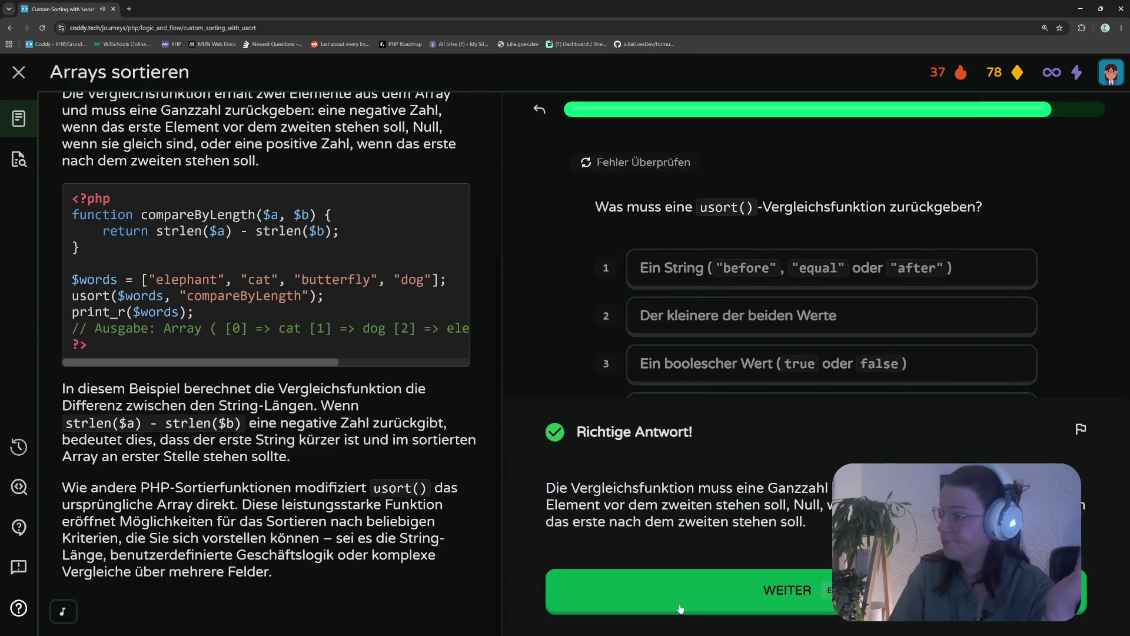
{"action": "left_click", "coordinate": [680, 606]}
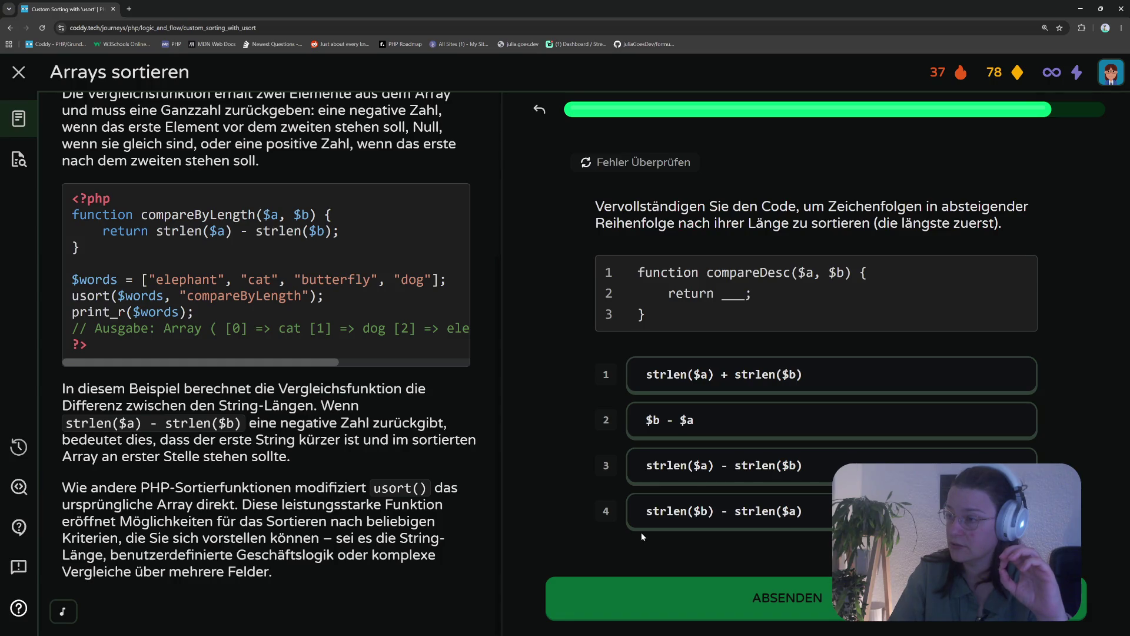
Answer the compareDesc quiz with strlen($b) - strlen($a), submit it, and finish the quiz
{"action": "left_click", "coordinate": [710, 519]}
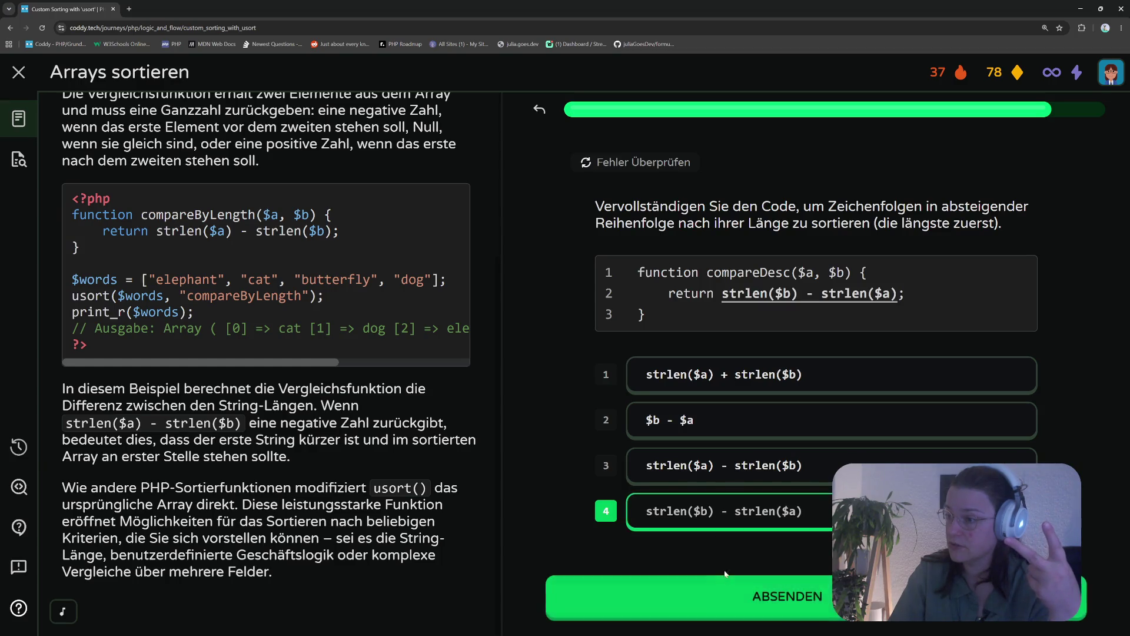
{"action": "left_click", "coordinate": [706, 606]}
{"action": "left_click", "coordinate": [703, 606]}
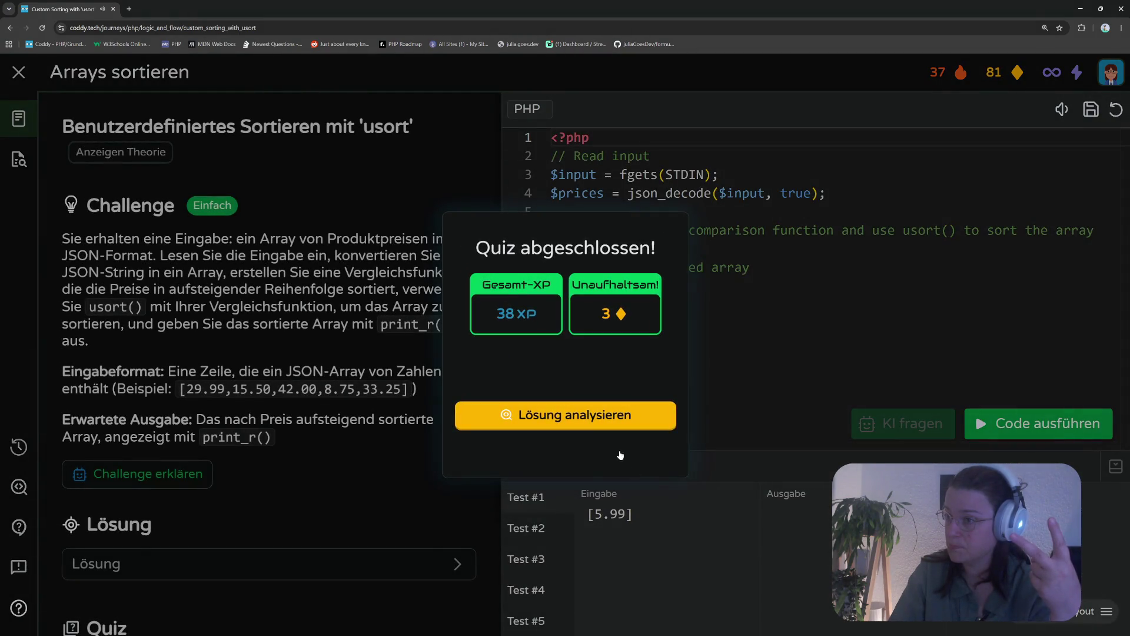
Close the 'Quiz abgeschlossen!' summary to return to the usort price-sorting challenge
{"action": "left_click", "coordinate": [591, 462]}
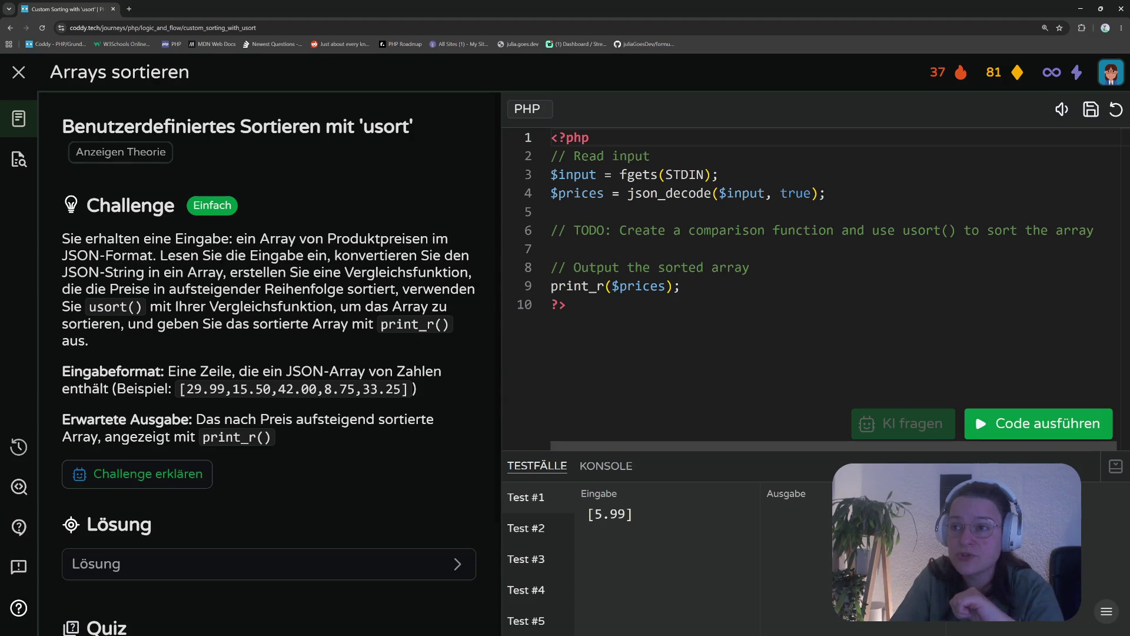
On line 7, write 'function aufsteigendSort {', correcting a typo, and open an empty body
{"action": "left_click", "coordinate": [552, 248]}
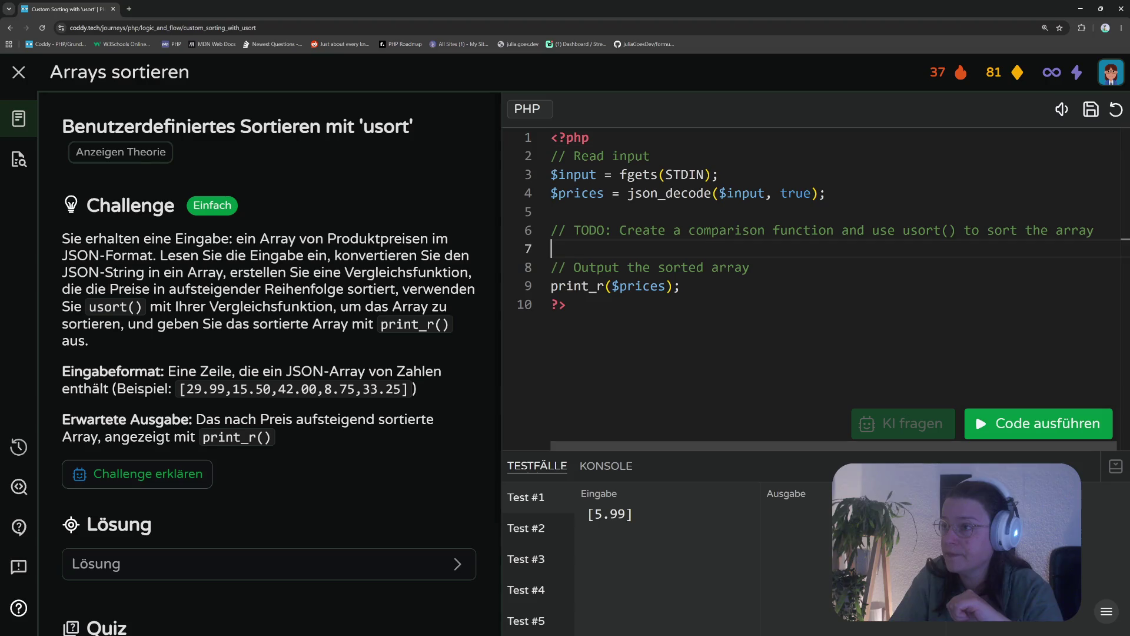
{"action": "type", "text": "fun"}
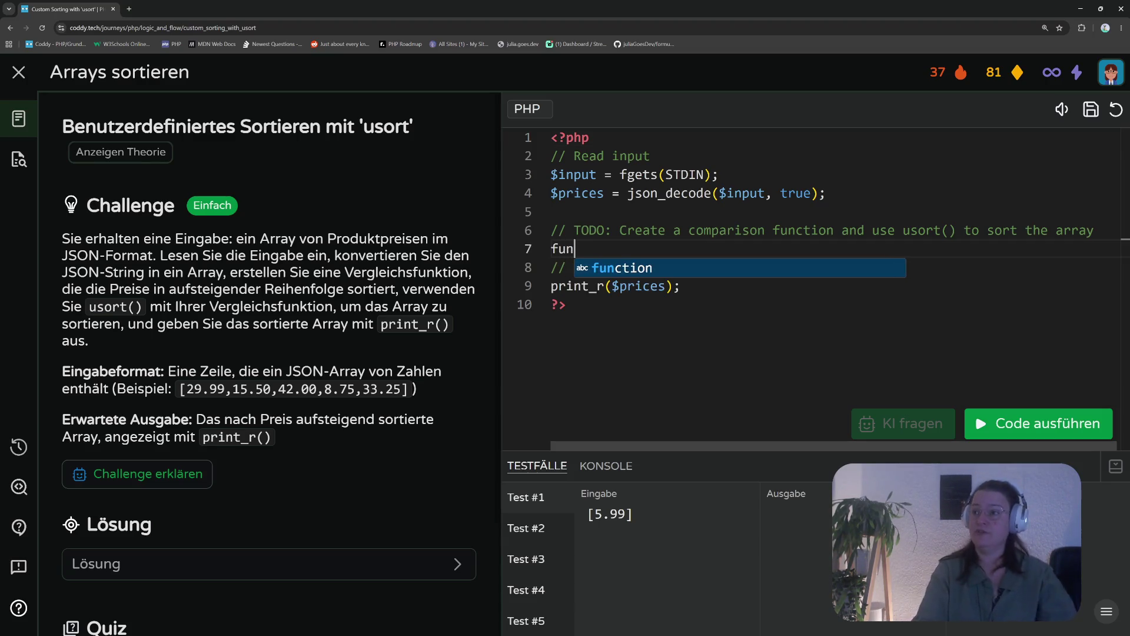
{"action": "key", "text": "Return"}
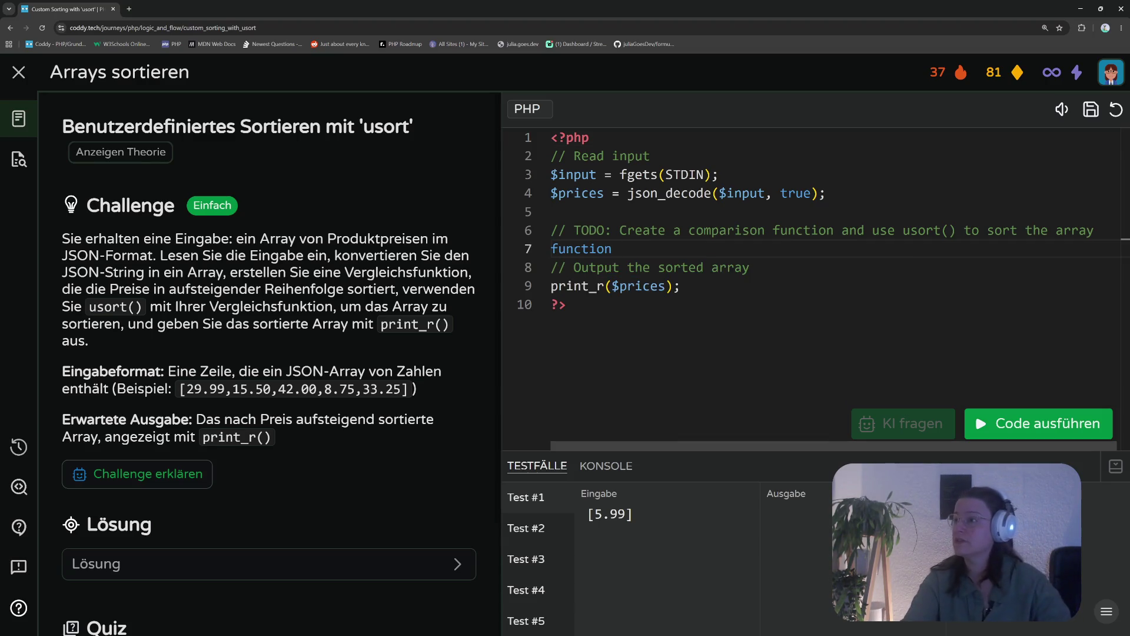
{"action": "scroll", "coordinate": [786, 444], "scroll_direction": "right", "scroll_amount": 1}
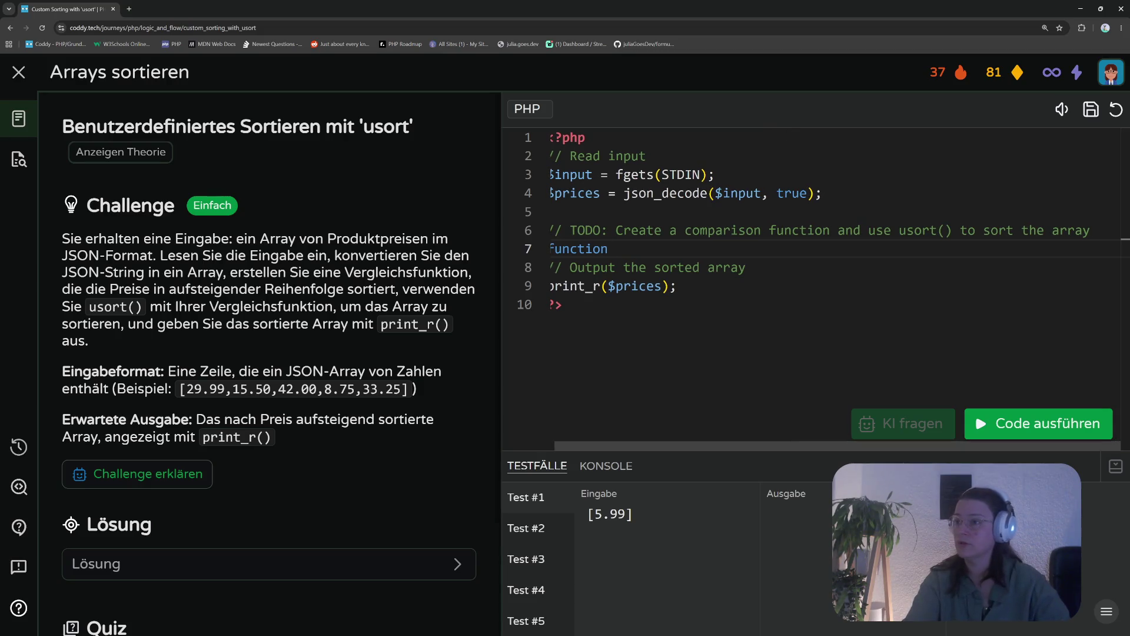
{"action": "scroll", "coordinate": [677, 452], "scroll_direction": "left", "scroll_amount": 1}
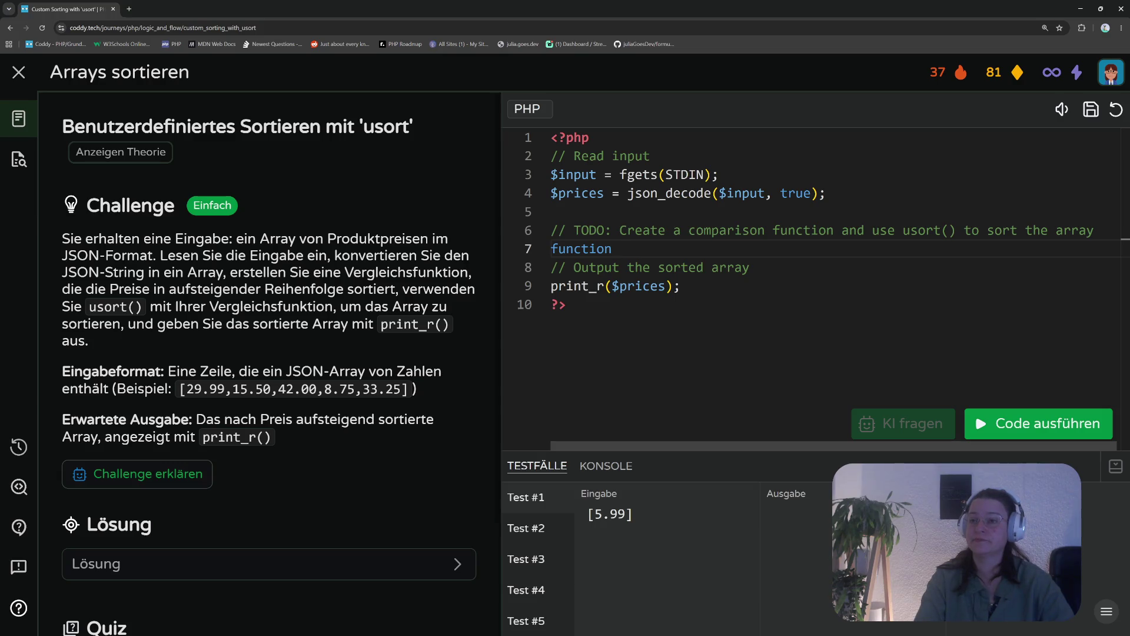
{"action": "type", "text": " aufsteigend"}
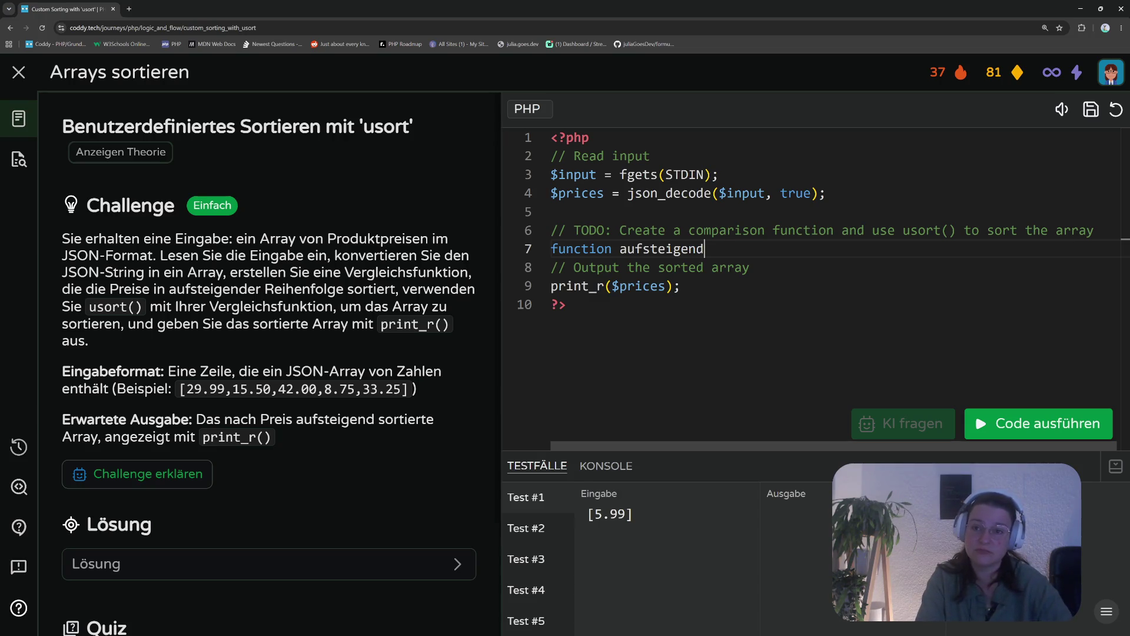
{"action": "type", "text": "SYX"}
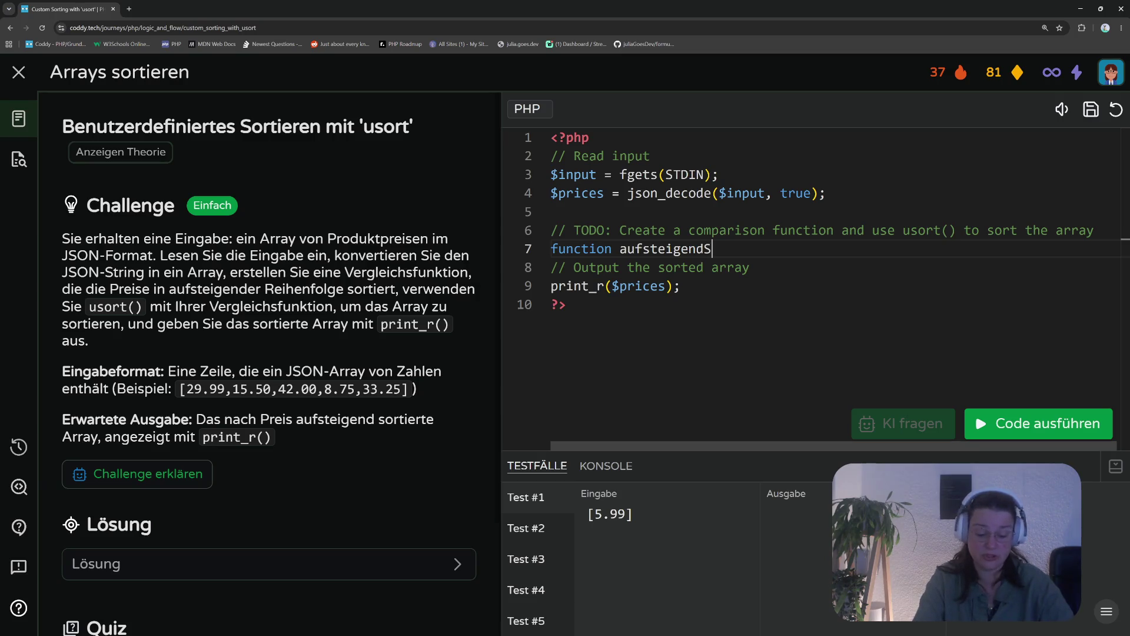
{"action": "key", "text": "BackSpace"}
{"action": "key", "text": "BackSpace"}
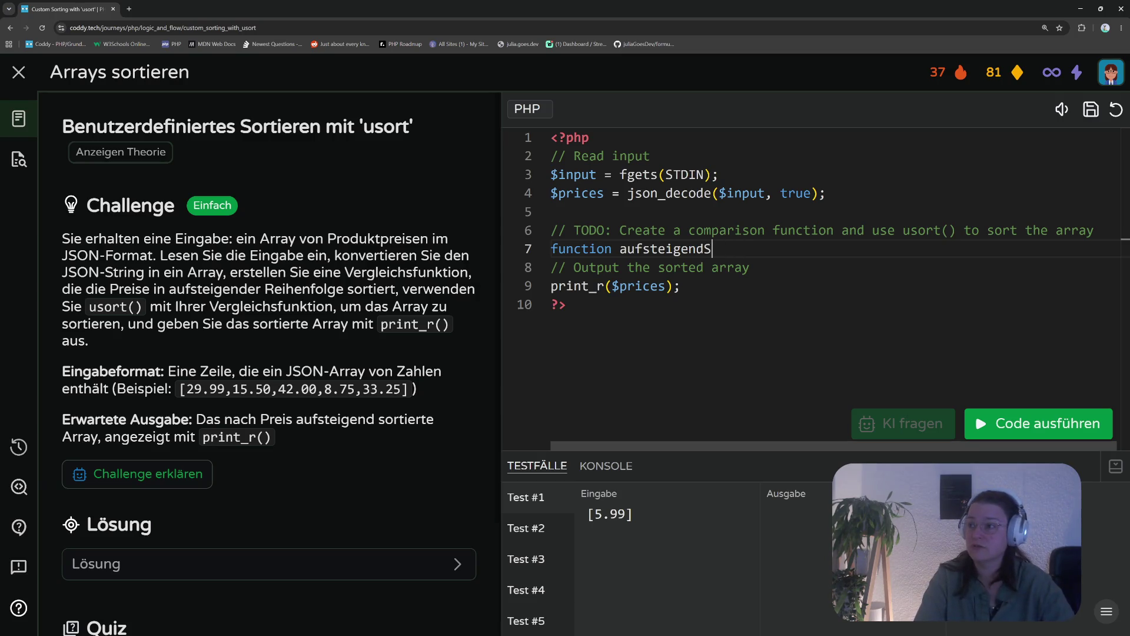
{"action": "type", "text": "ort"}
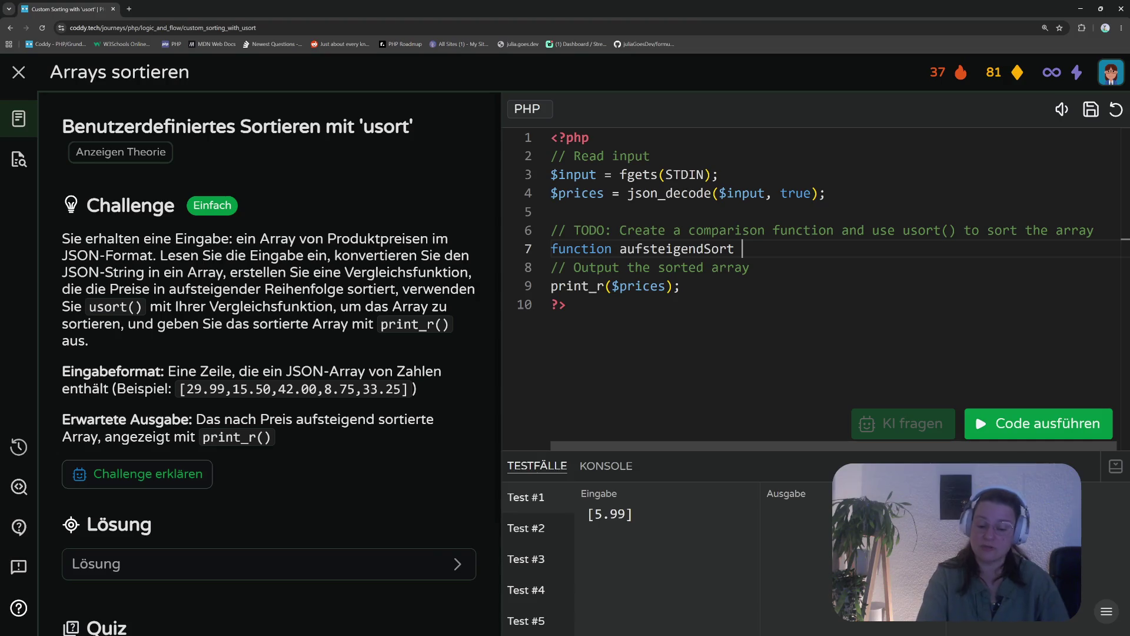
{"action": "type", "text": "{"}
{"action": "key", "text": "Return"}
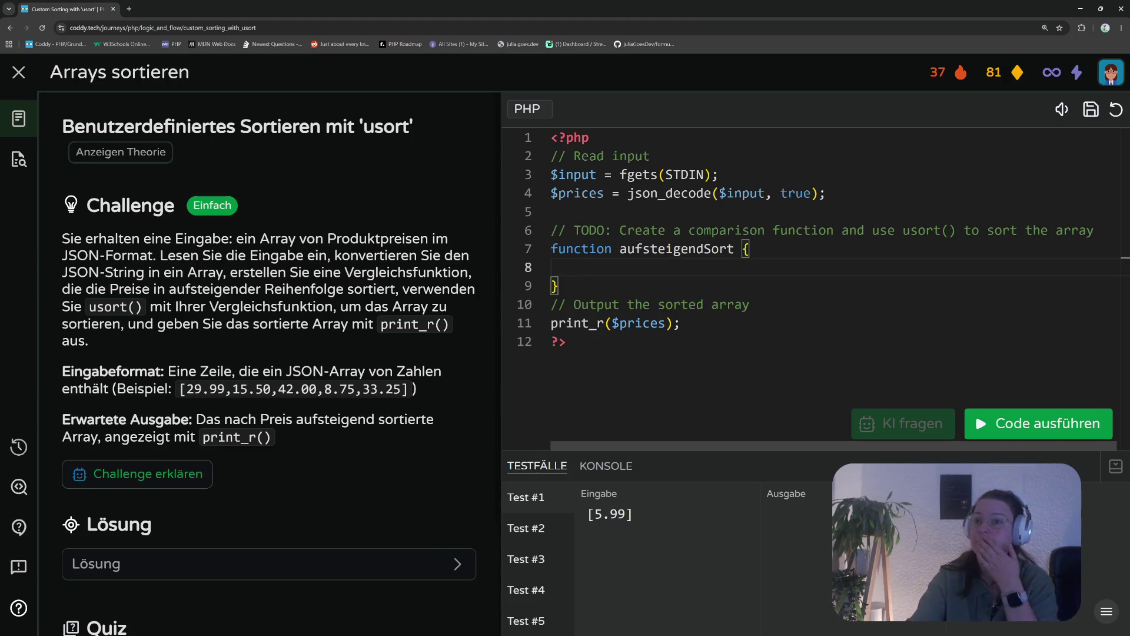
{"action": "scroll", "coordinate": [413, 344], "scroll_direction": "down", "scroll_amount": 2}
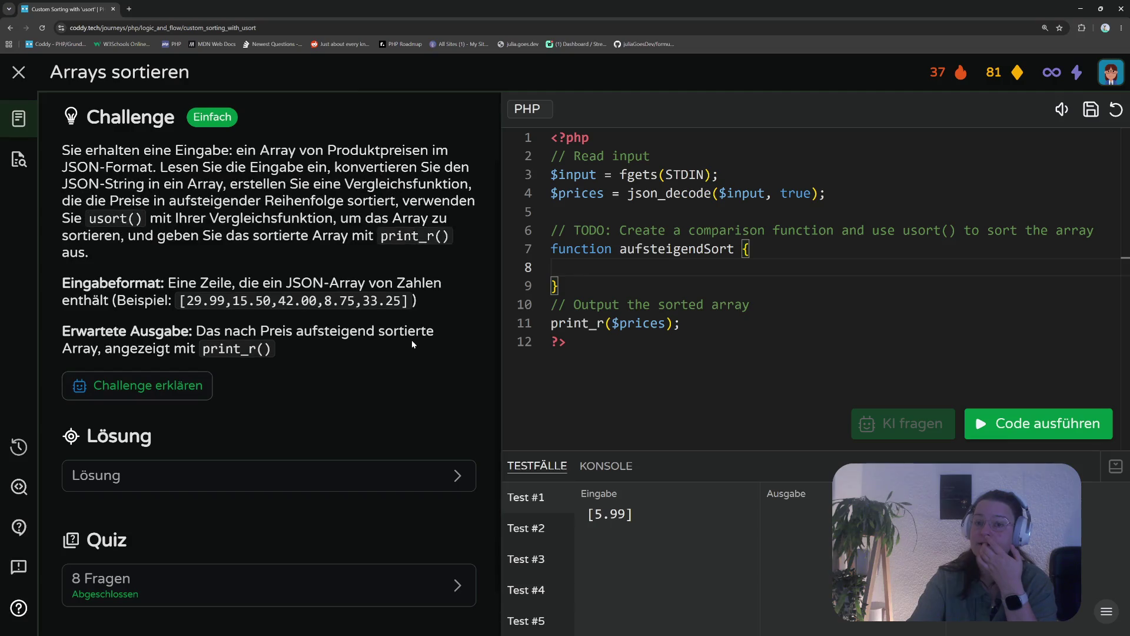
Add the parameters ($a, $b) to the aufsteigendSort signature
{"action": "scroll", "coordinate": [414, 341], "scroll_direction": "up", "scroll_amount": 3}
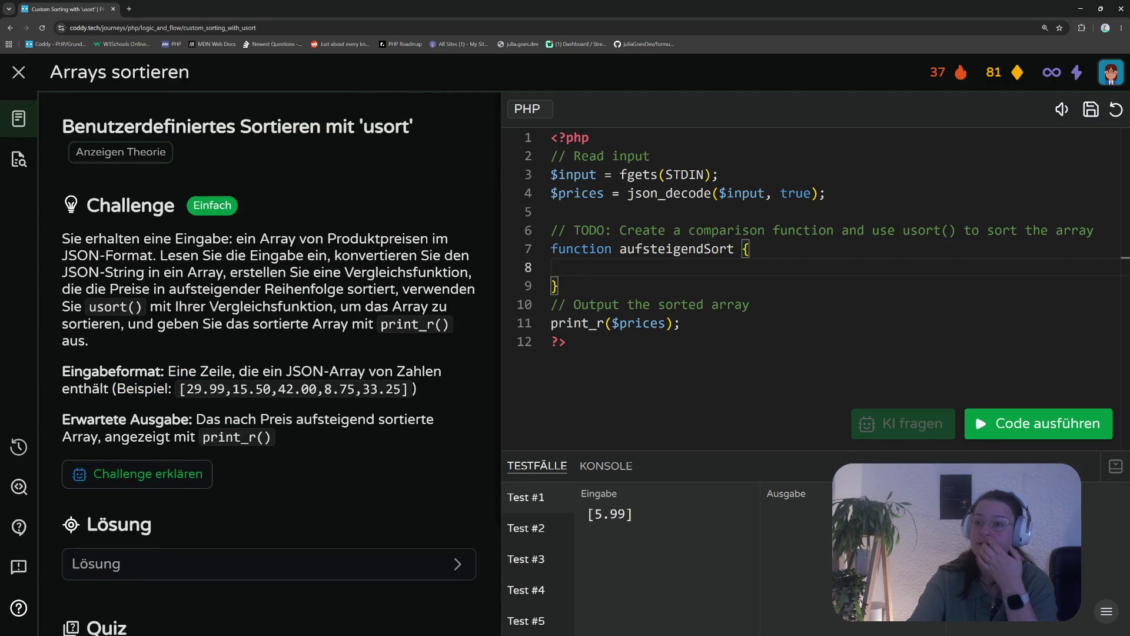
{"action": "left_click", "coordinate": [140, 150]}
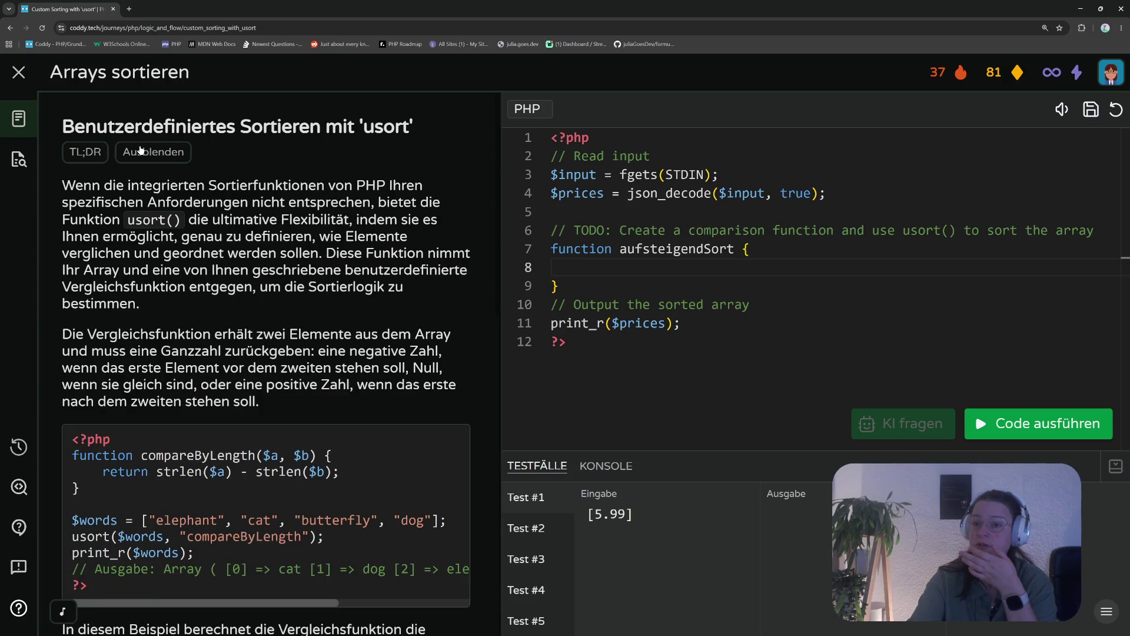
{"action": "left_click", "coordinate": [140, 151]}
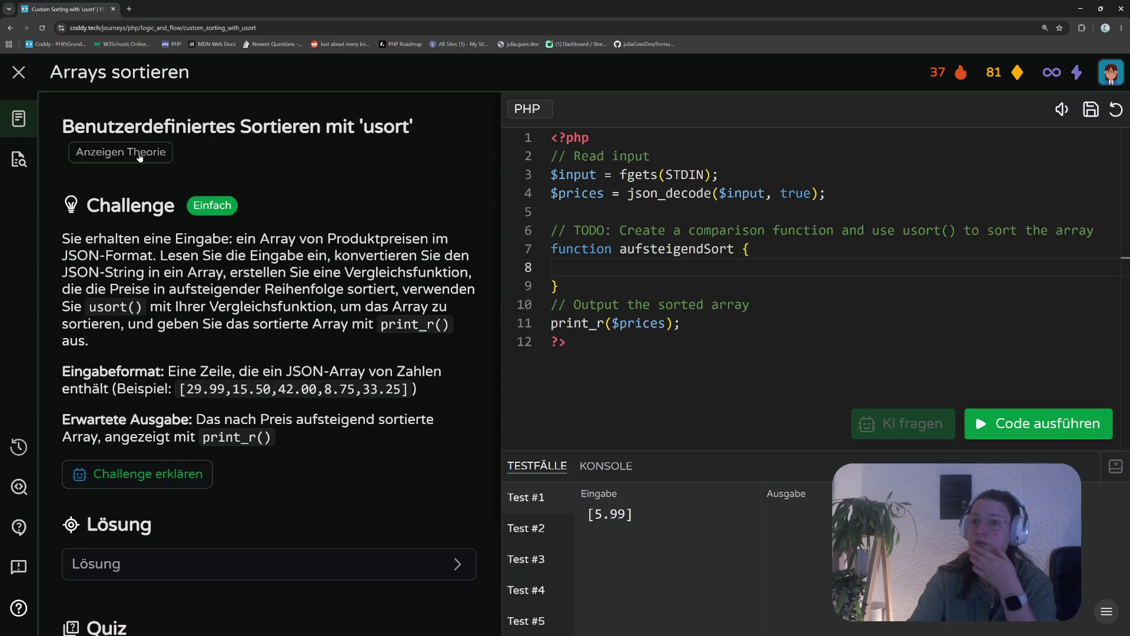
{"action": "left_click", "coordinate": [735, 249]}
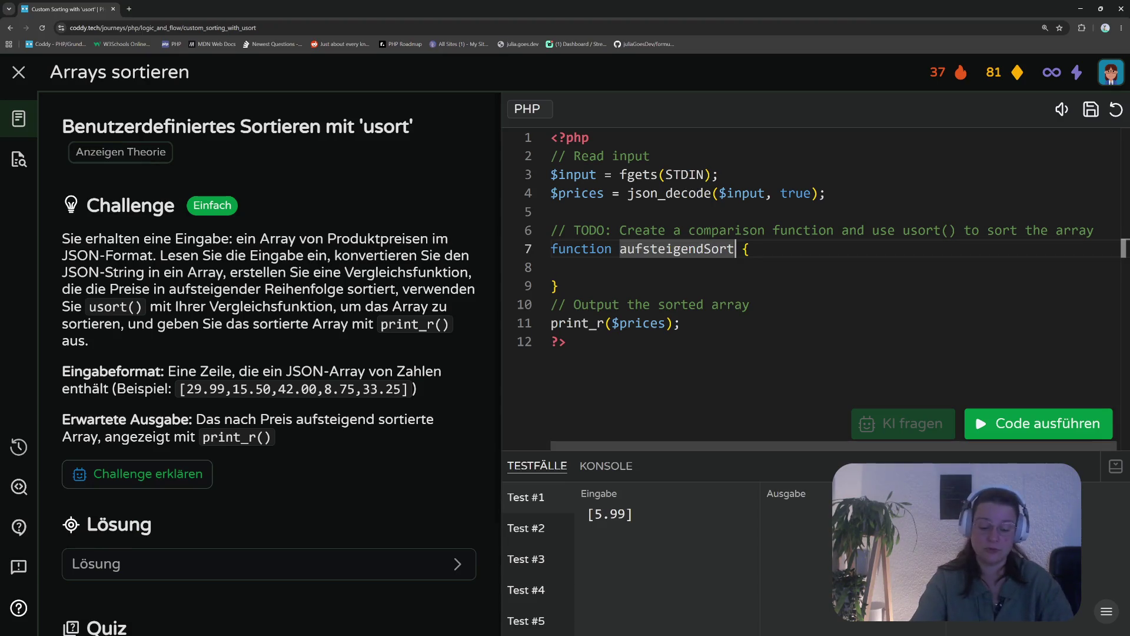
{"action": "type", "text": "("}
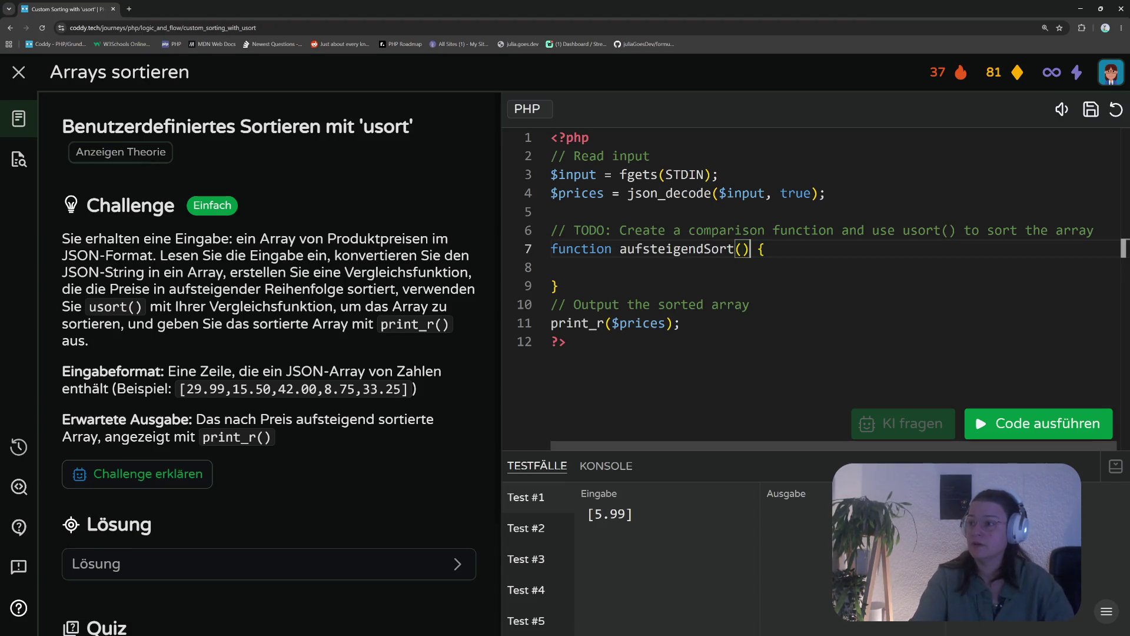
{"action": "type", "text": "$a,"}
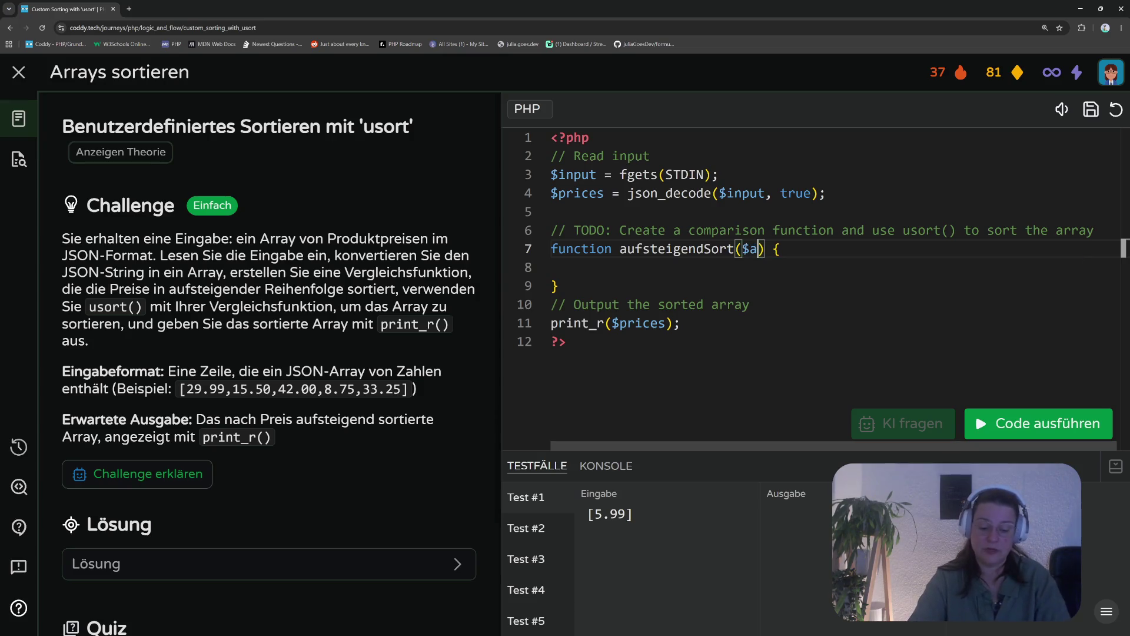
{"action": "type", "text": " $b"}
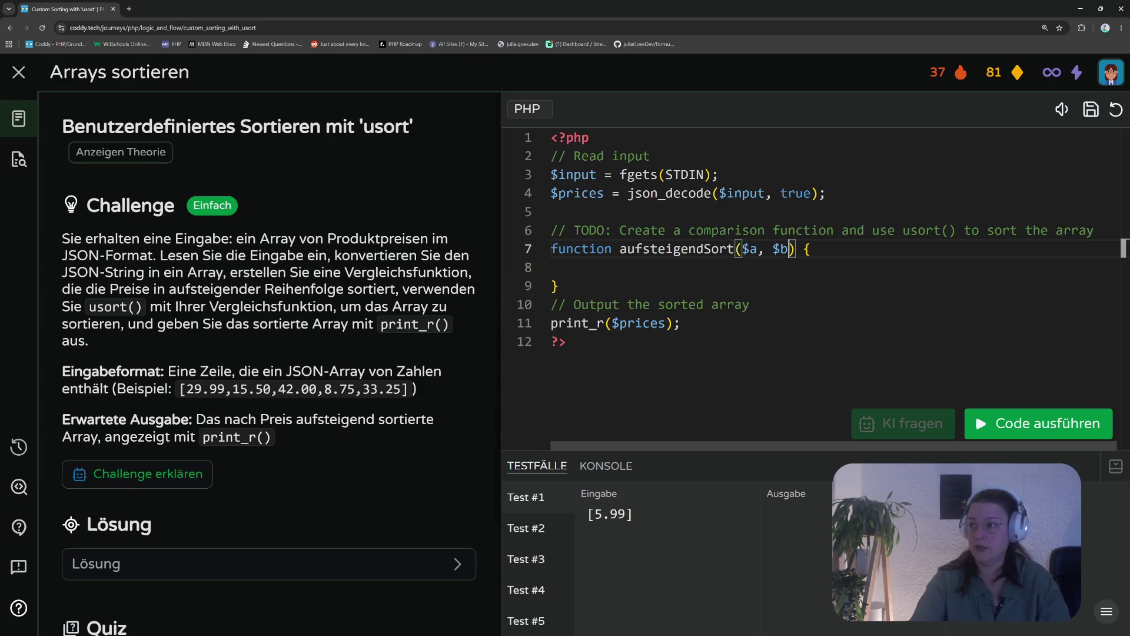
Make the function body return strlen($a) - strlen($b); on an indented line 8
{"action": "left_click", "coordinate": [812, 248]}
{"action": "key", "text": "Down"}
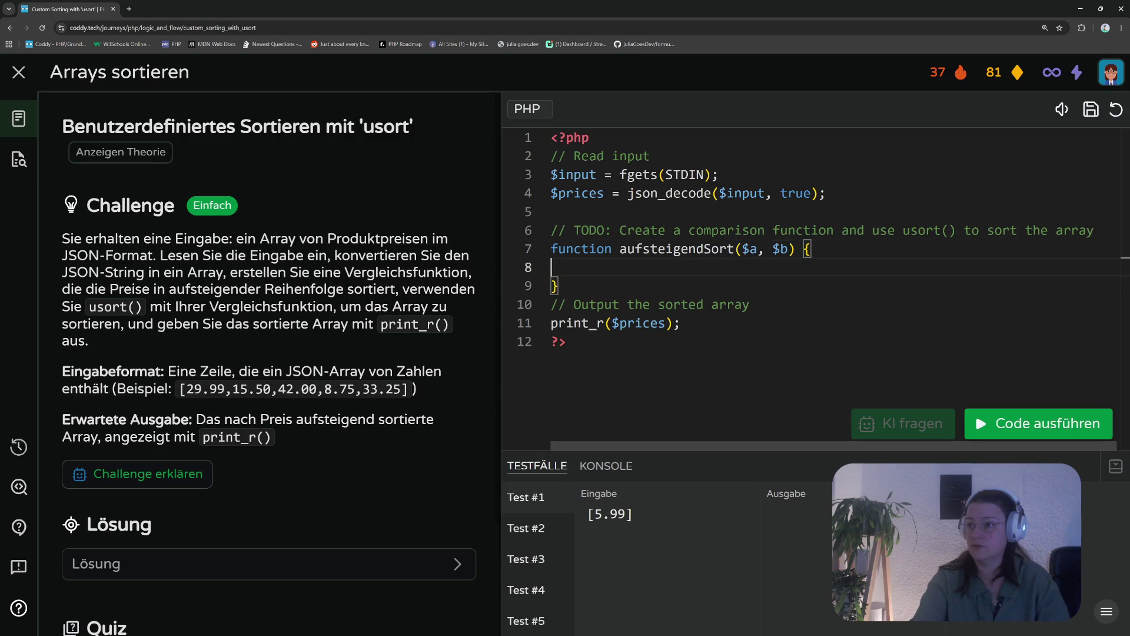
{"action": "key", "text": "Tab"}
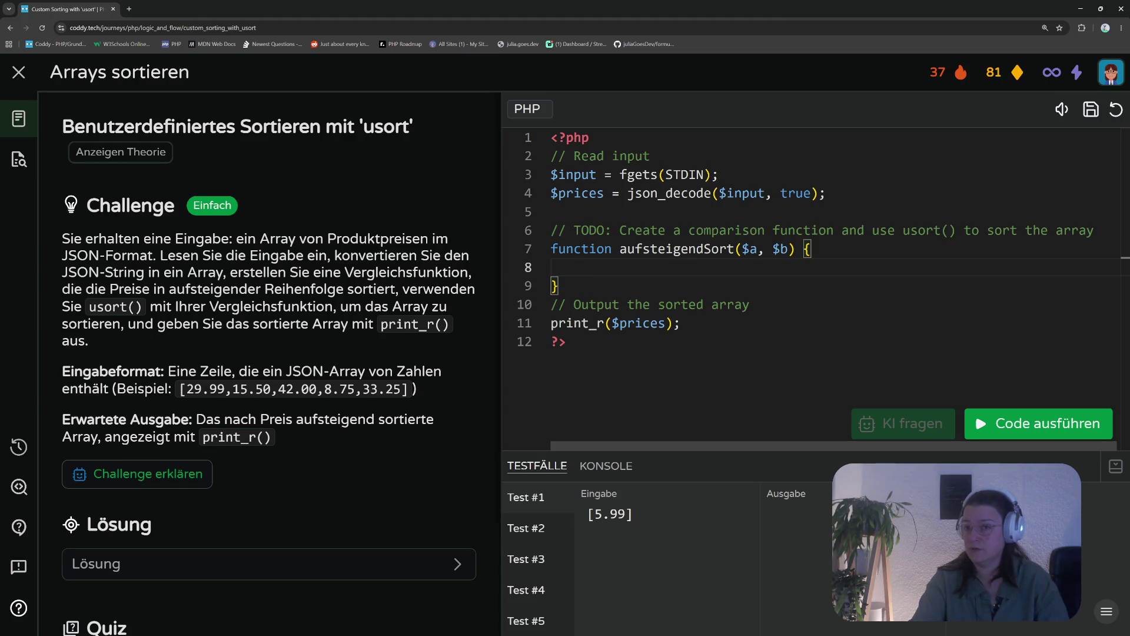
{"action": "type", "text": "retu"}
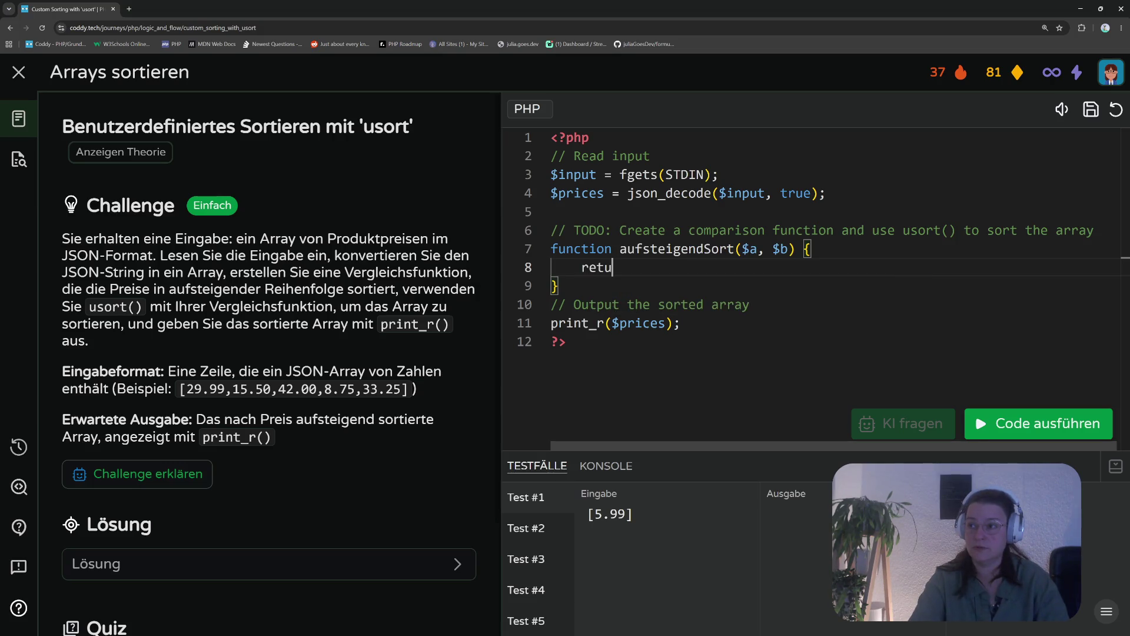
{"action": "type", "text": "rn"}
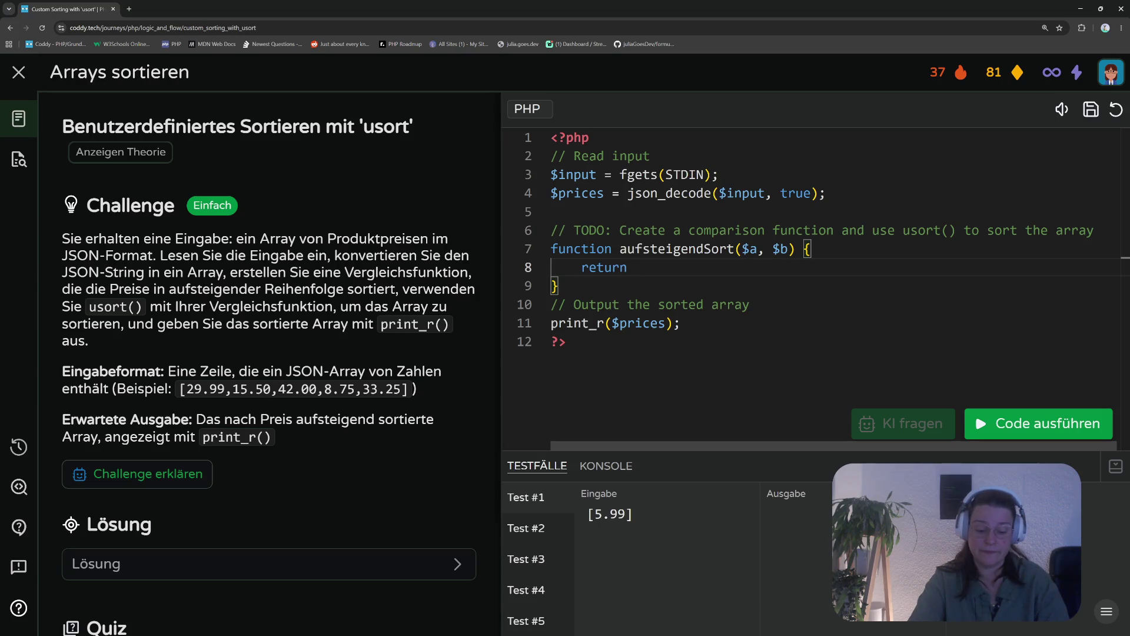
{"action": "type", "text": " s"}
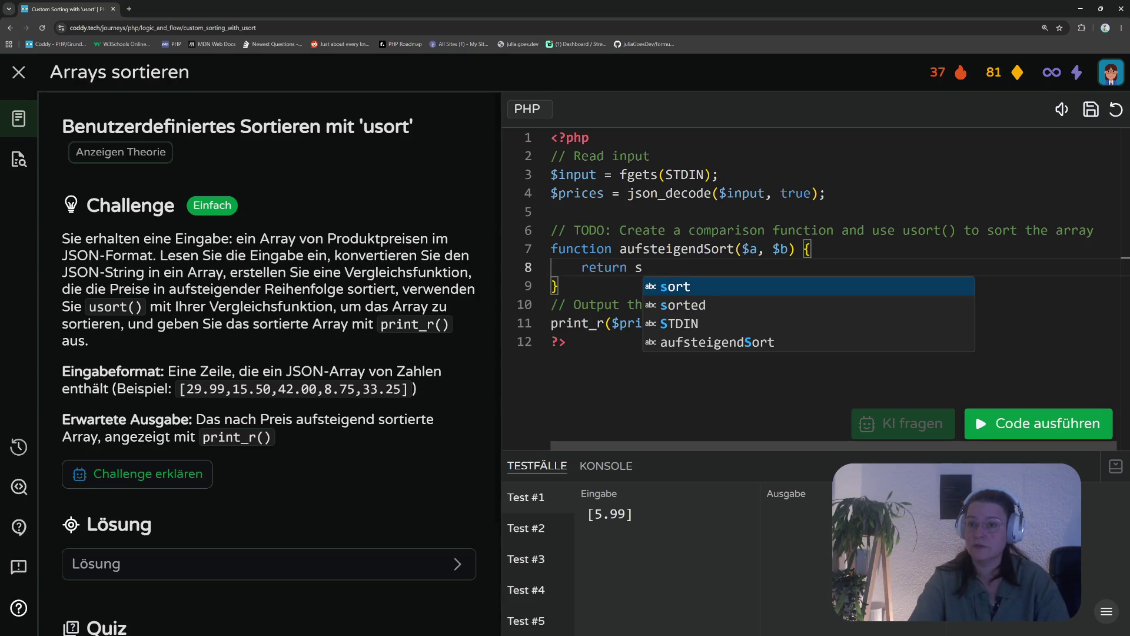
{"action": "type", "text": "t"}
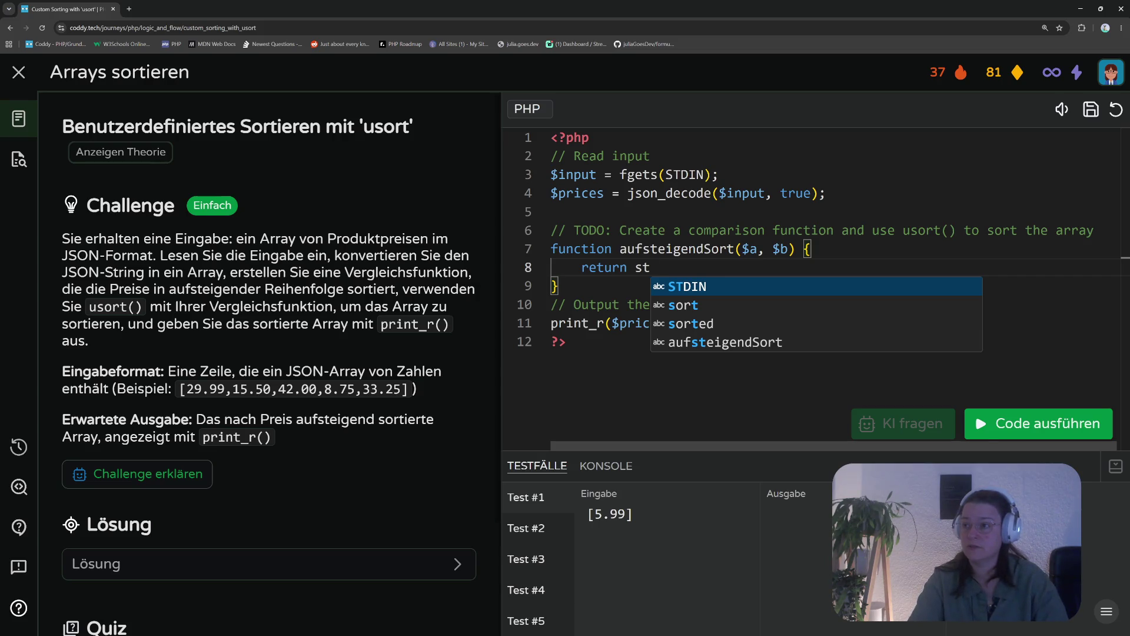
{"action": "type", "text": "r"}
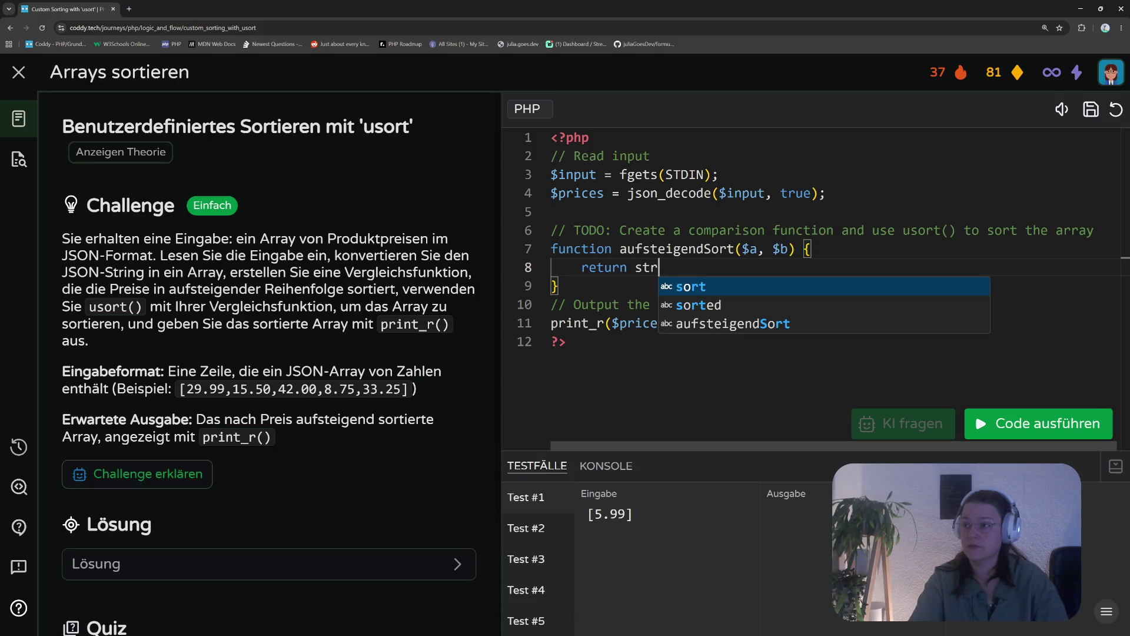
{"action": "type", "text": "len($a"}
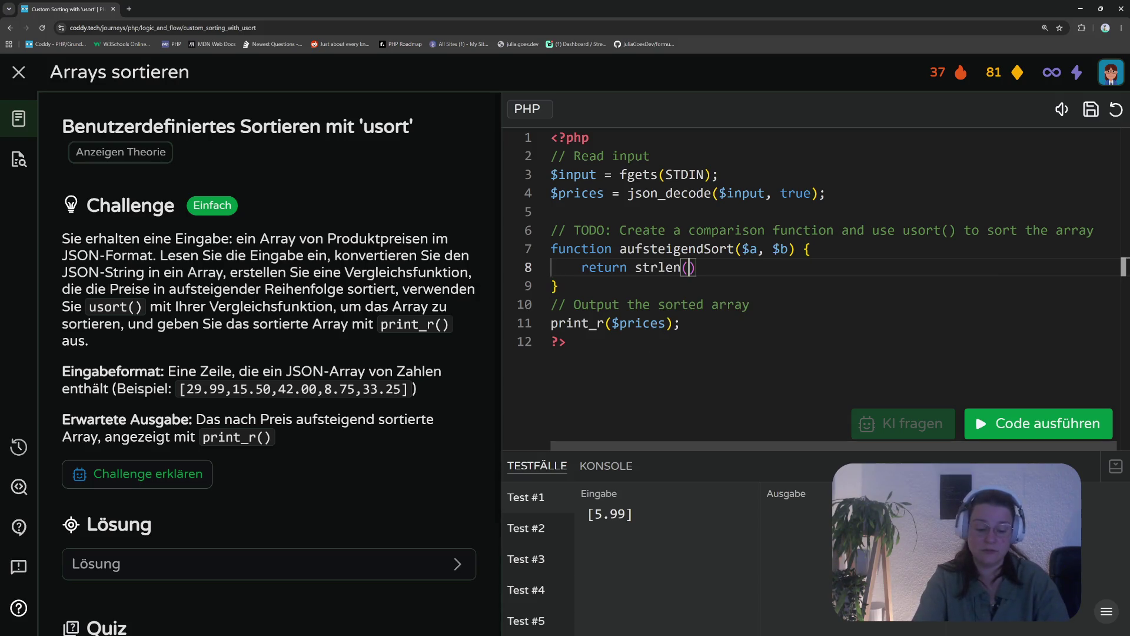
{"action": "type", "text": ") -"}
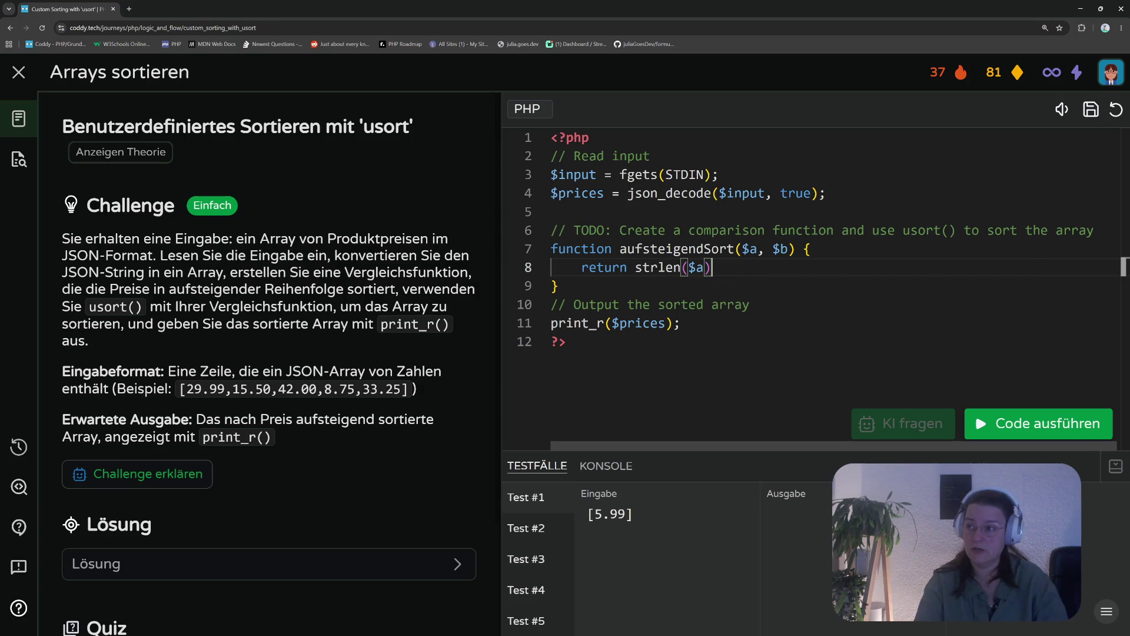
{"action": "type", "text": " strlen"}
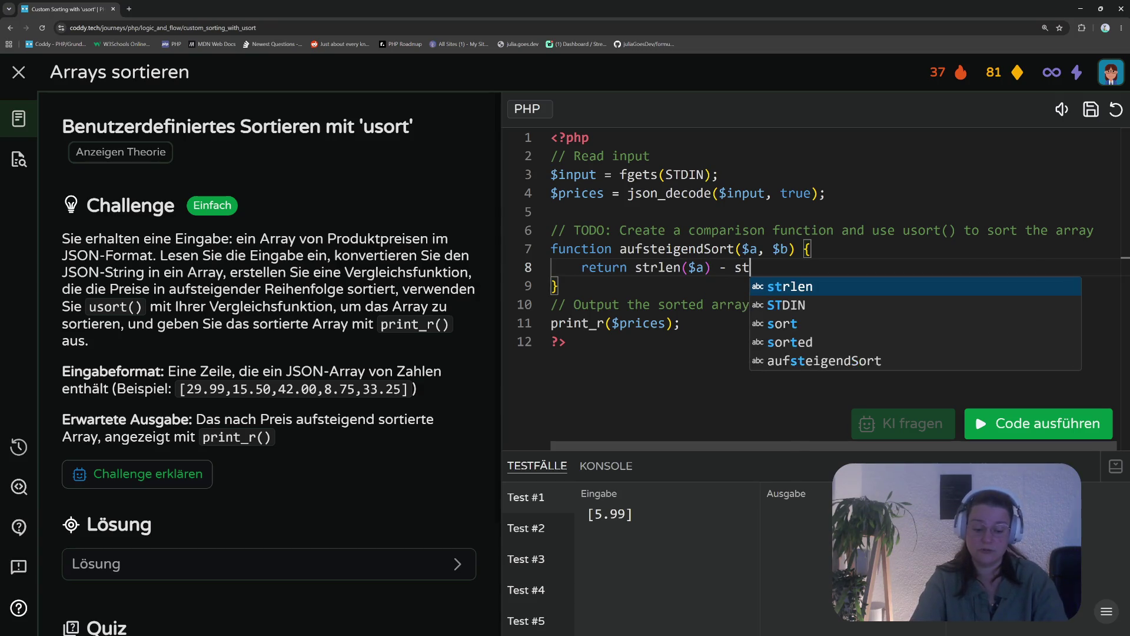
{"action": "type", "text": "($"}
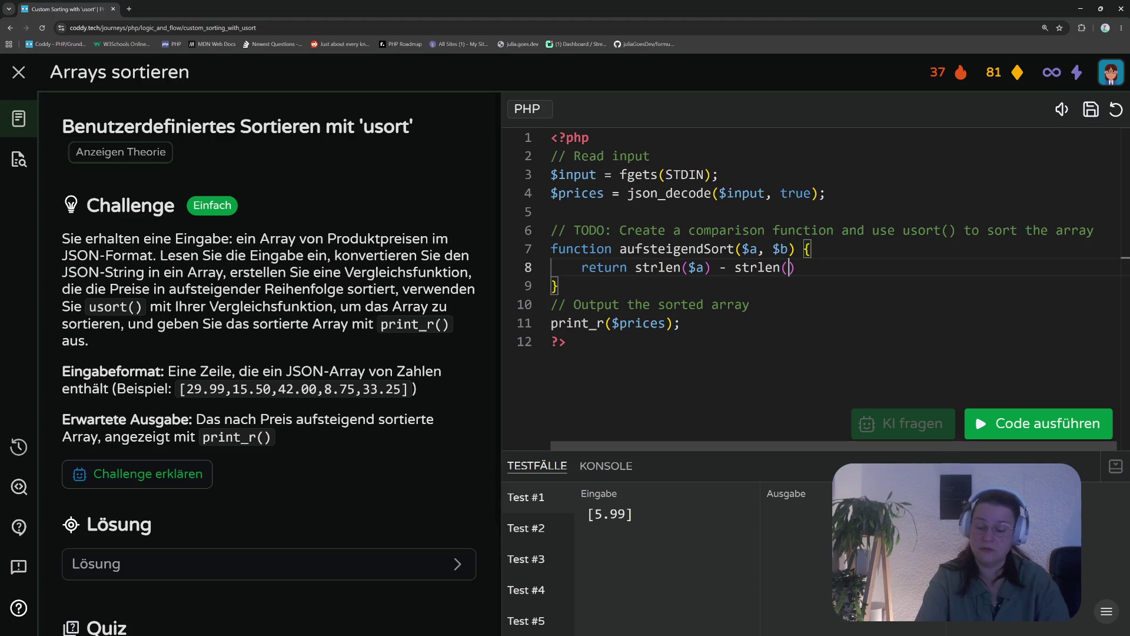
{"action": "key", "text": "Down"}
{"action": "key", "text": "Return"}
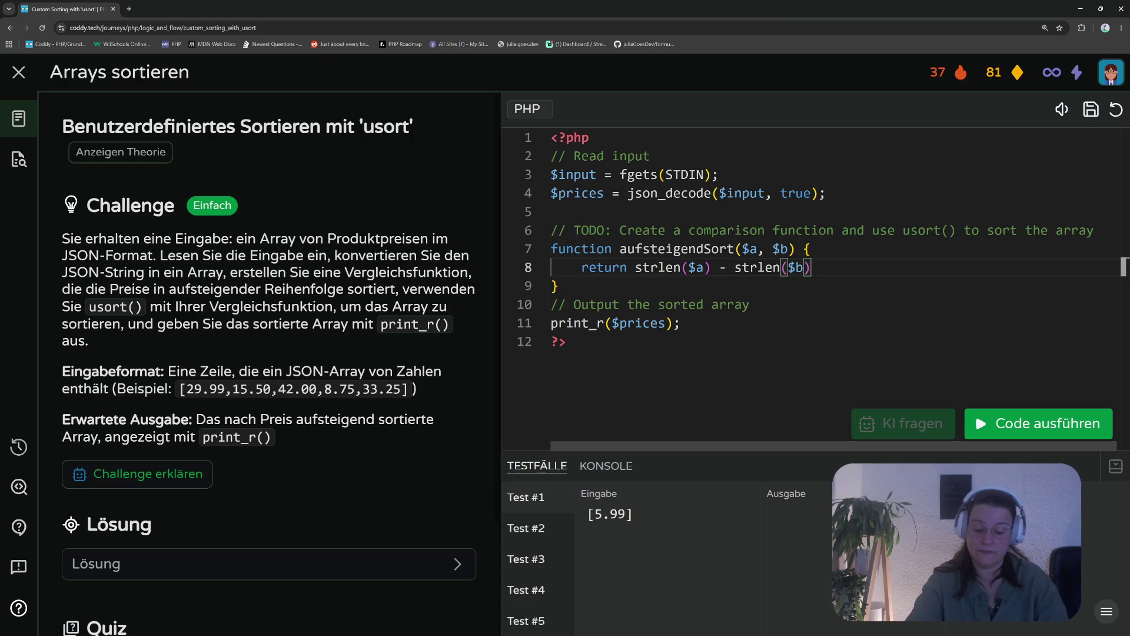
{"action": "key", "text": "Right"}
{"action": "type", "text": ";"}
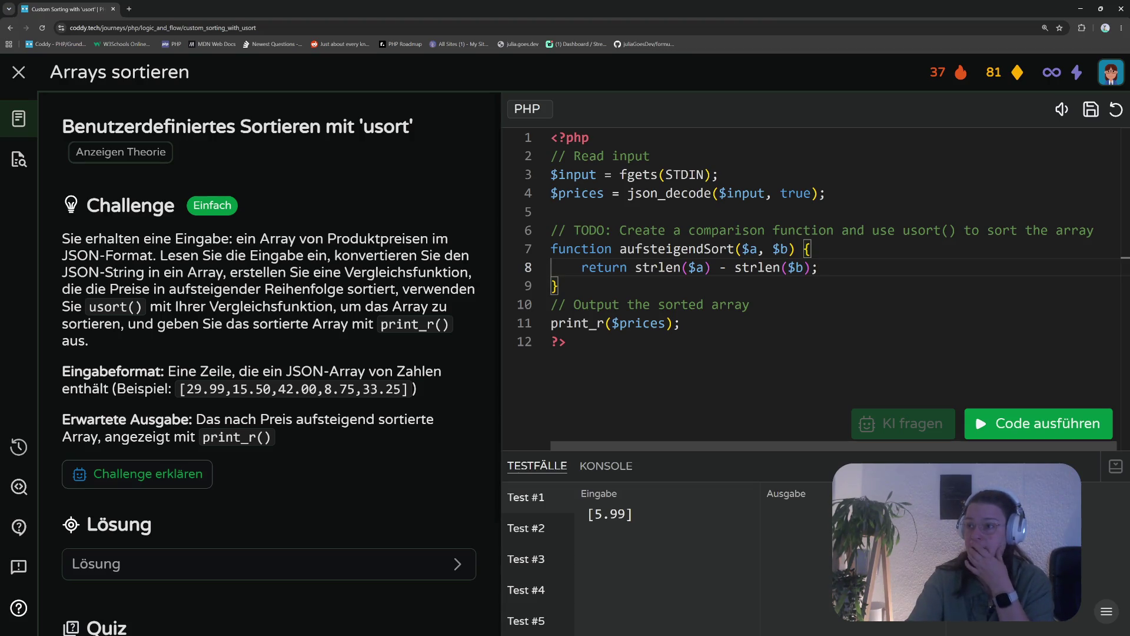
{"action": "key", "text": "Down"}
Add a bare usort line below aufsteigendSort via autocomplete, then highlight $a, $b and usort
{"action": "key", "text": "Return"}
{"action": "key", "text": "Return"}
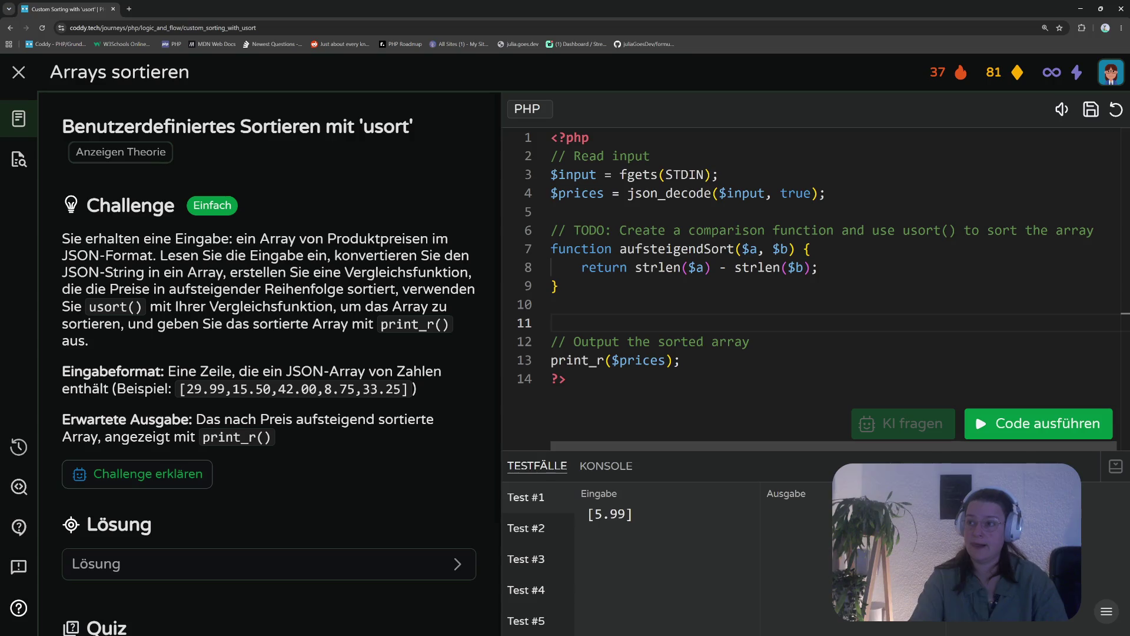
{"action": "type", "text": "us"}
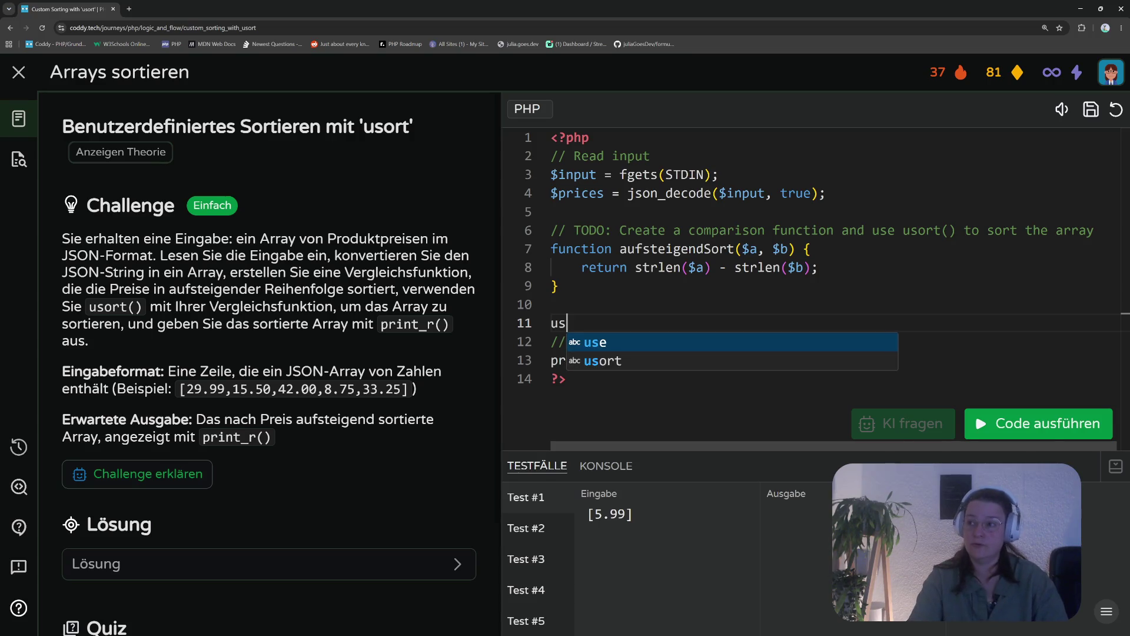
{"action": "key", "text": "Down"}
{"action": "key", "text": "Return"}
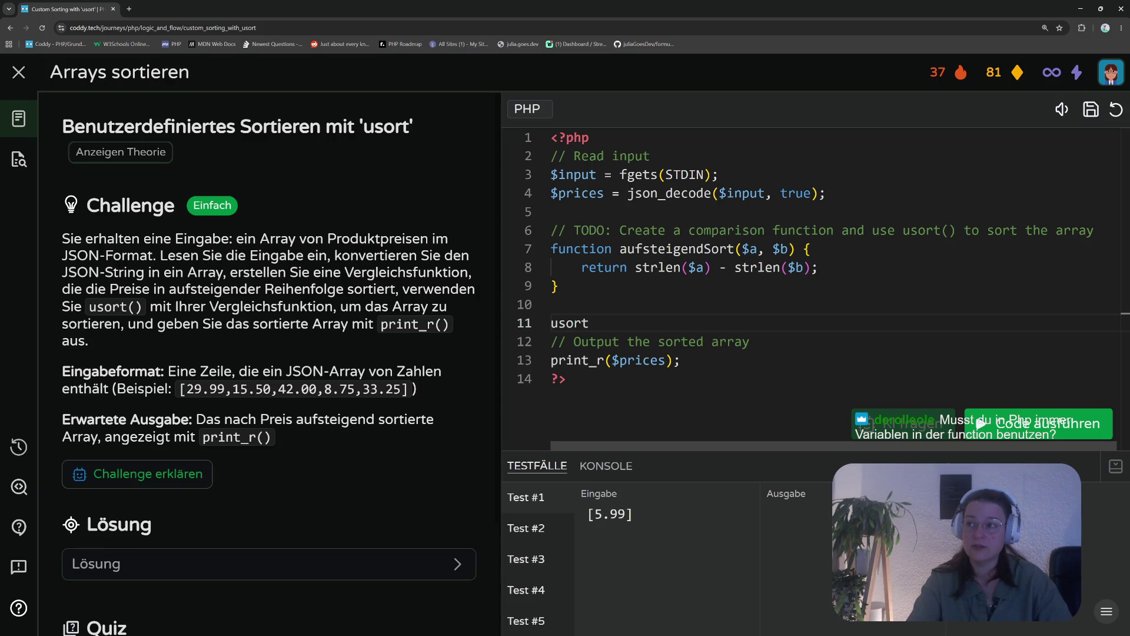
{"action": "left_click_drag", "start_coordinate": [741, 249], "coordinate": [788, 248]}
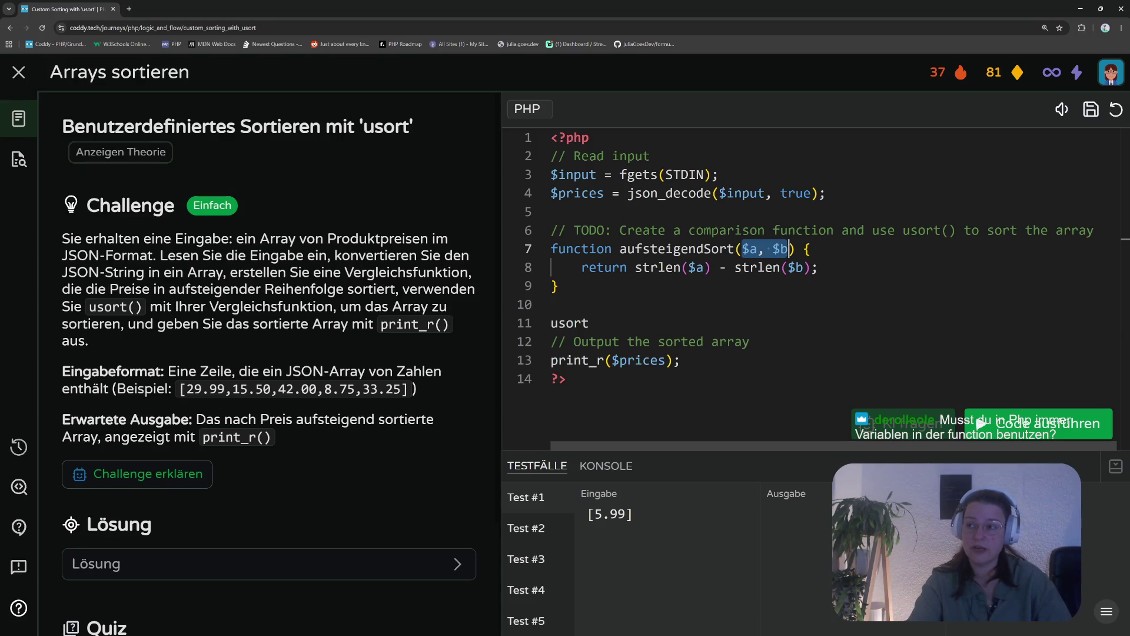
{"action": "double_click", "coordinate": [569, 322]}
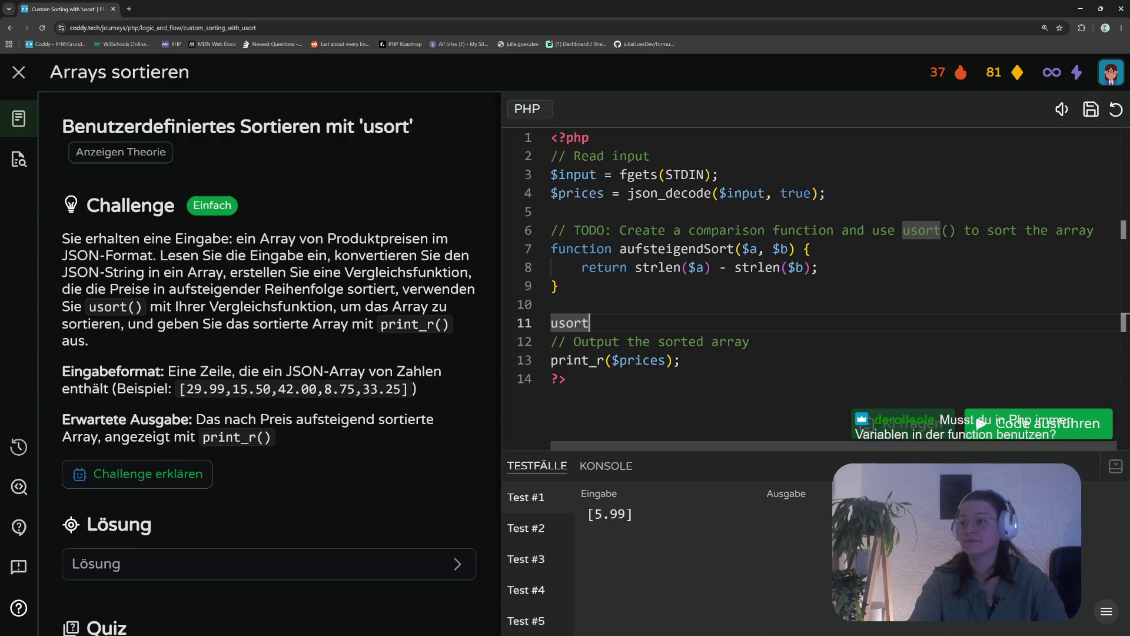
Type '(' after usort so line 11 shows usort() with auto-closed parentheses
{"action": "type", "text": "("}
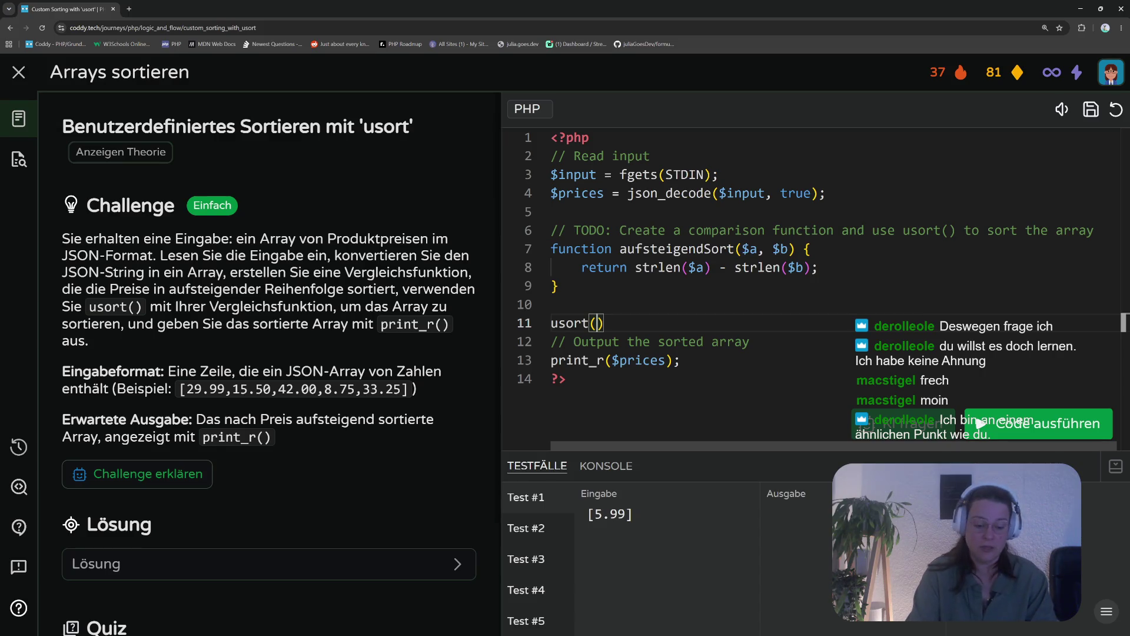
Complete line 11 as usort($prices,"aufsteigendSort"); and start a new line below
{"action": "type", "text": "$"}
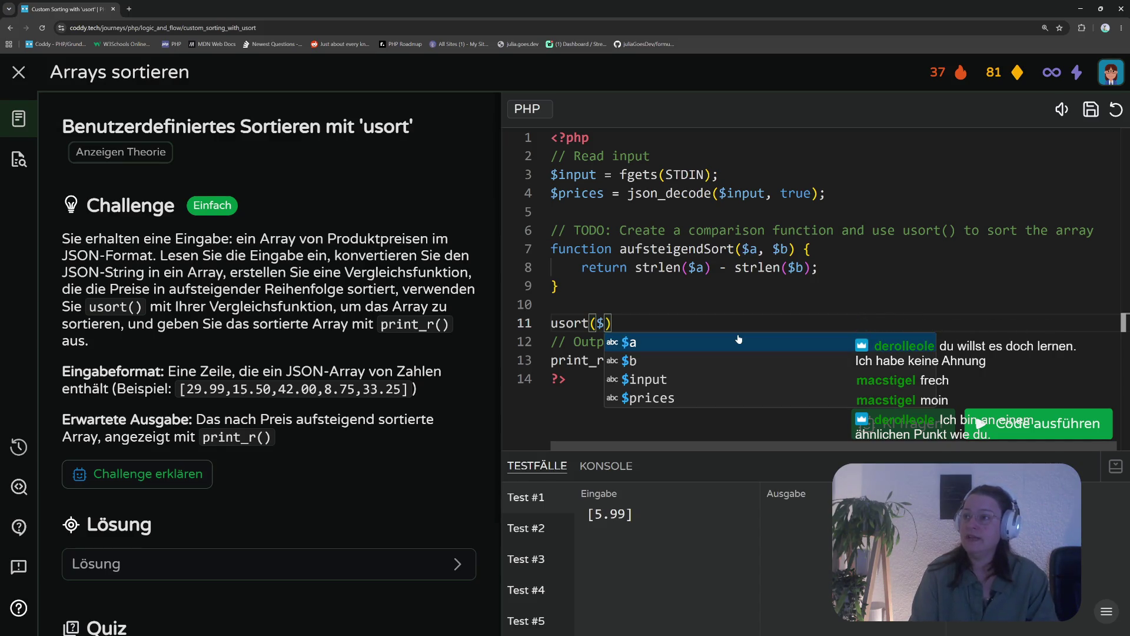
{"action": "key", "text": "Down"}
{"action": "key", "text": "Down"}
{"action": "key", "text": "Down"}
{"action": "key", "text": "Return"}
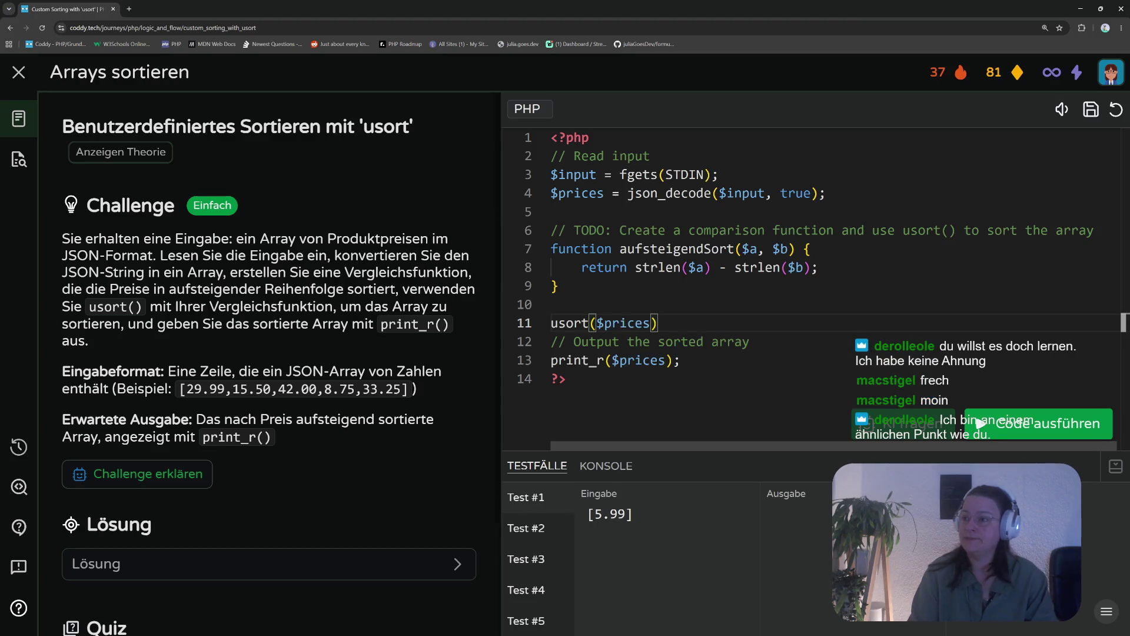
{"action": "type", "text": ","}
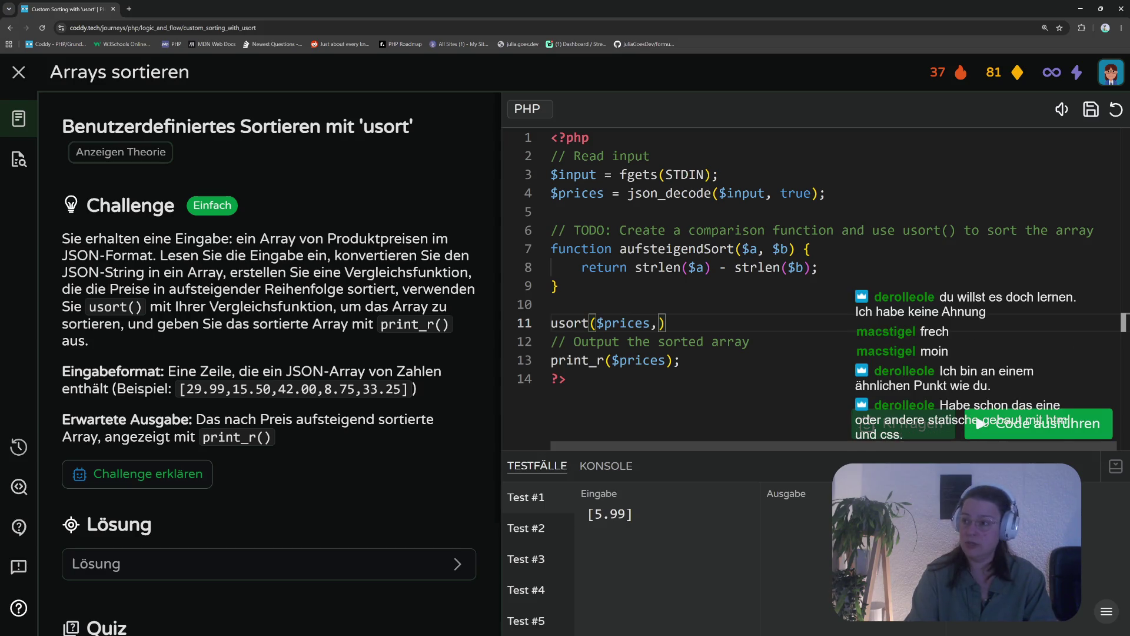
{"action": "type", "text": "\"a"}
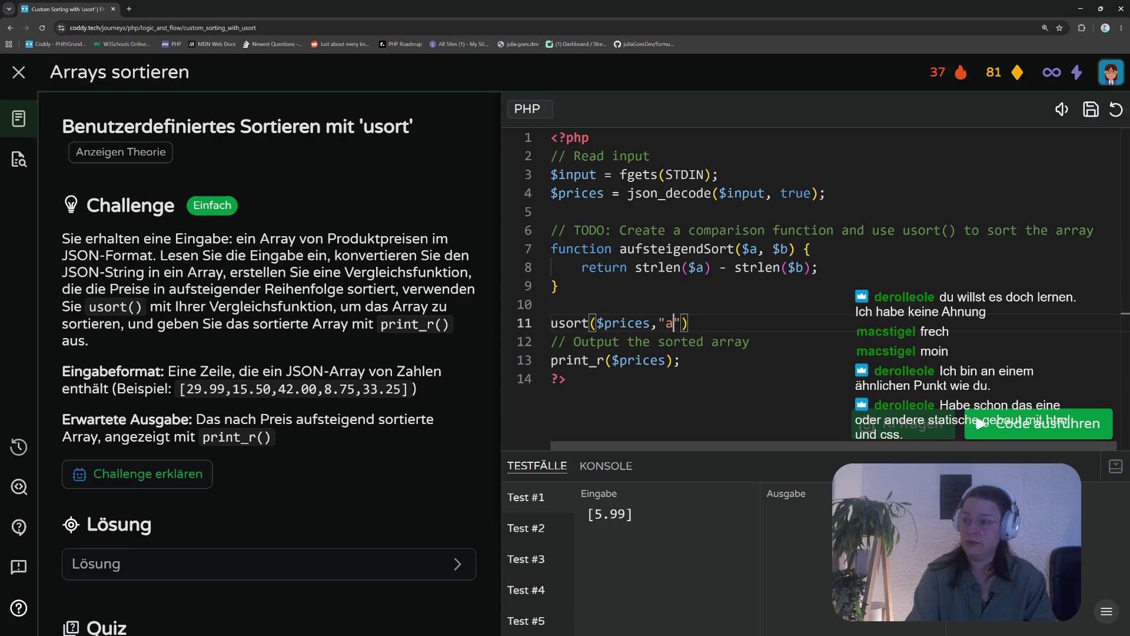
{"action": "type", "text": "ufsteigendSort"}
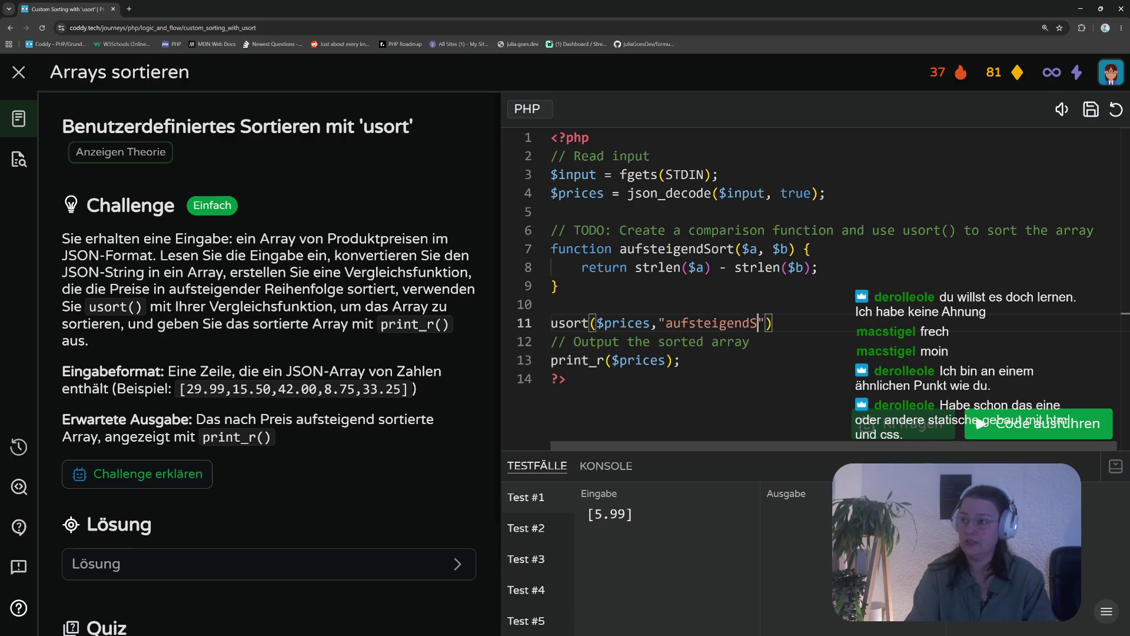
{"action": "type", "text": "\")"}
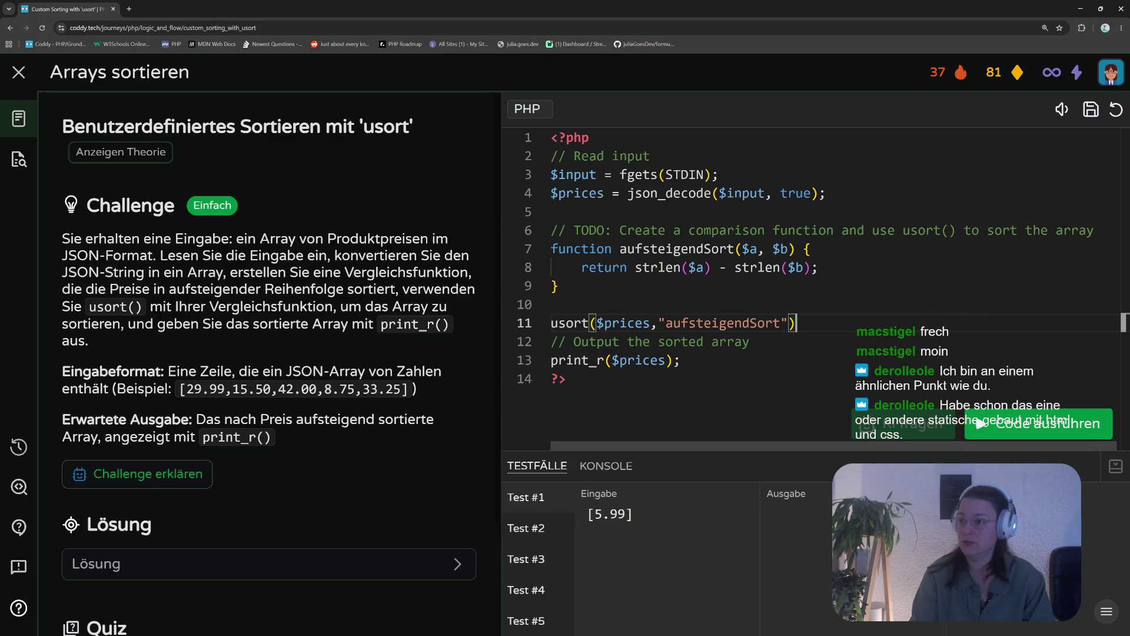
{"action": "type", "text": ";"}
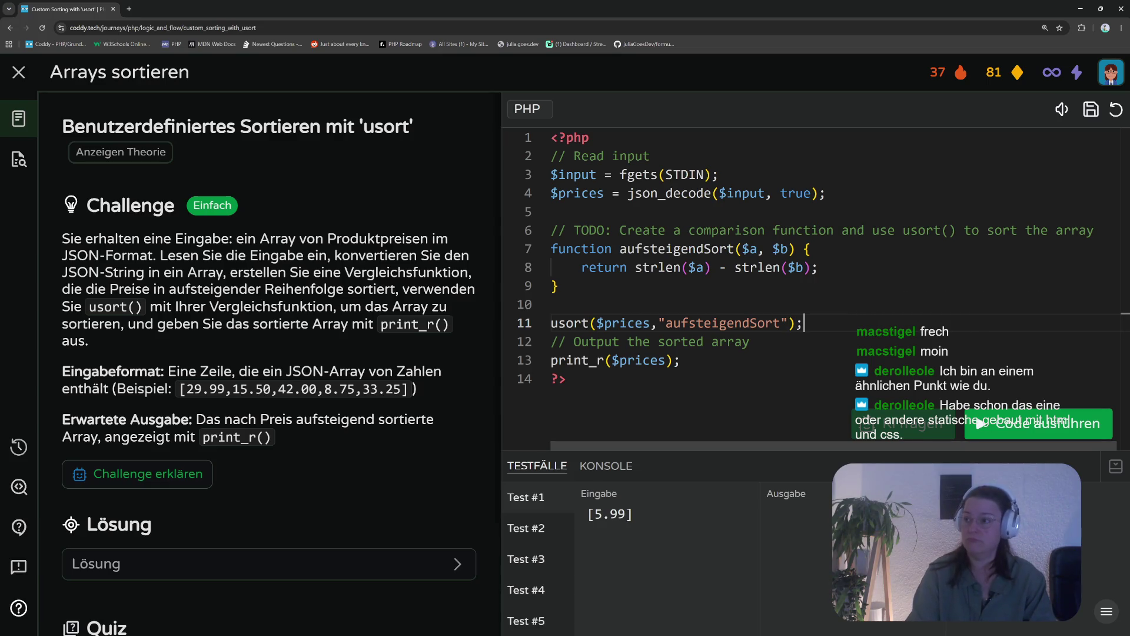
{"action": "key", "text": "Return"}
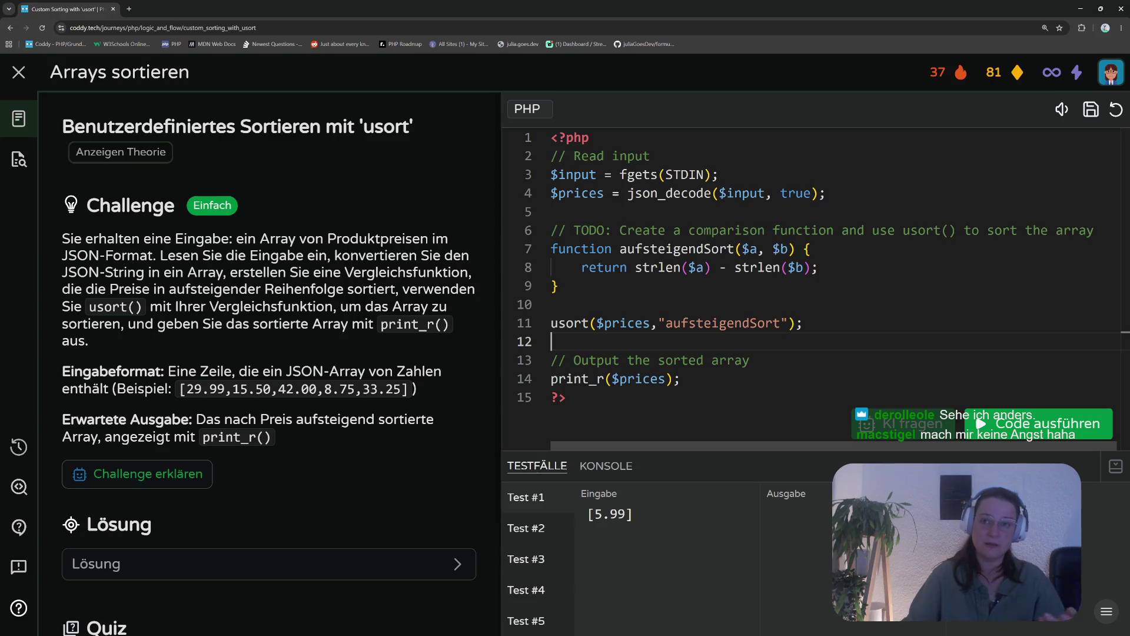
Open the Untitled Figma design file in a new tab from the 'fig' address-bar suggestion
{"action": "left_click", "coordinate": [128, 8]}
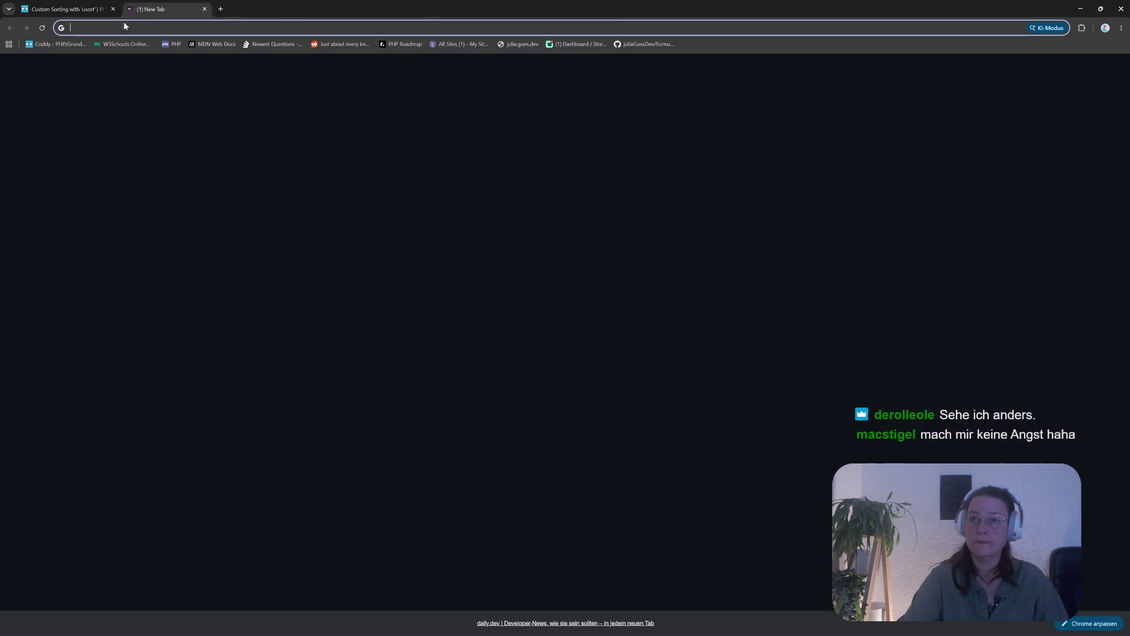
{"action": "type", "text": "fig"}
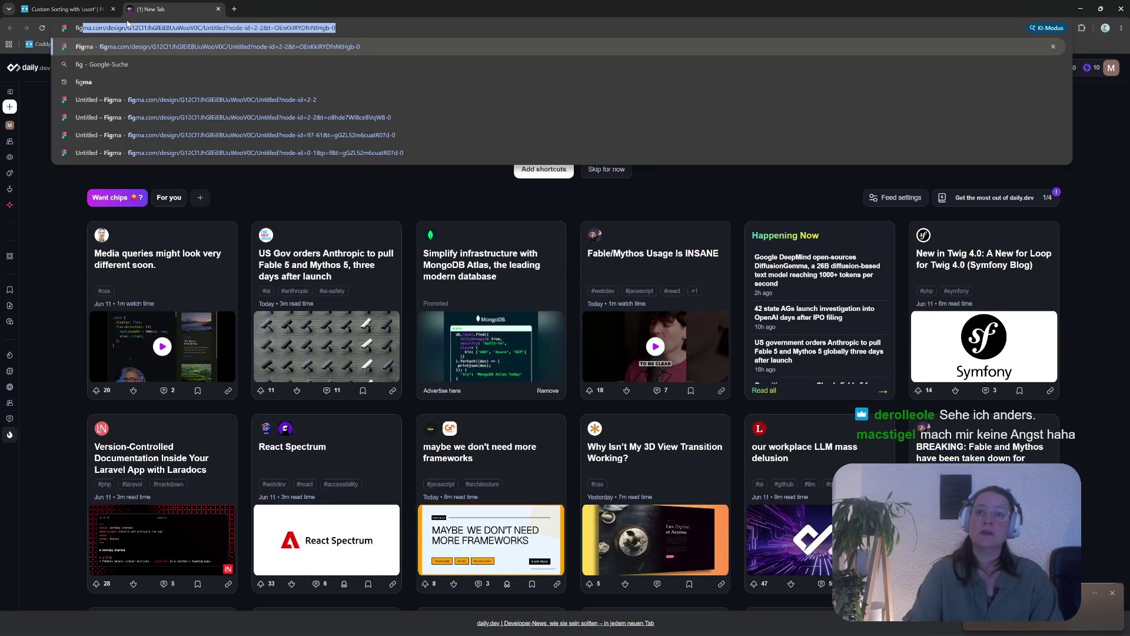
{"action": "key", "text": "Return"}
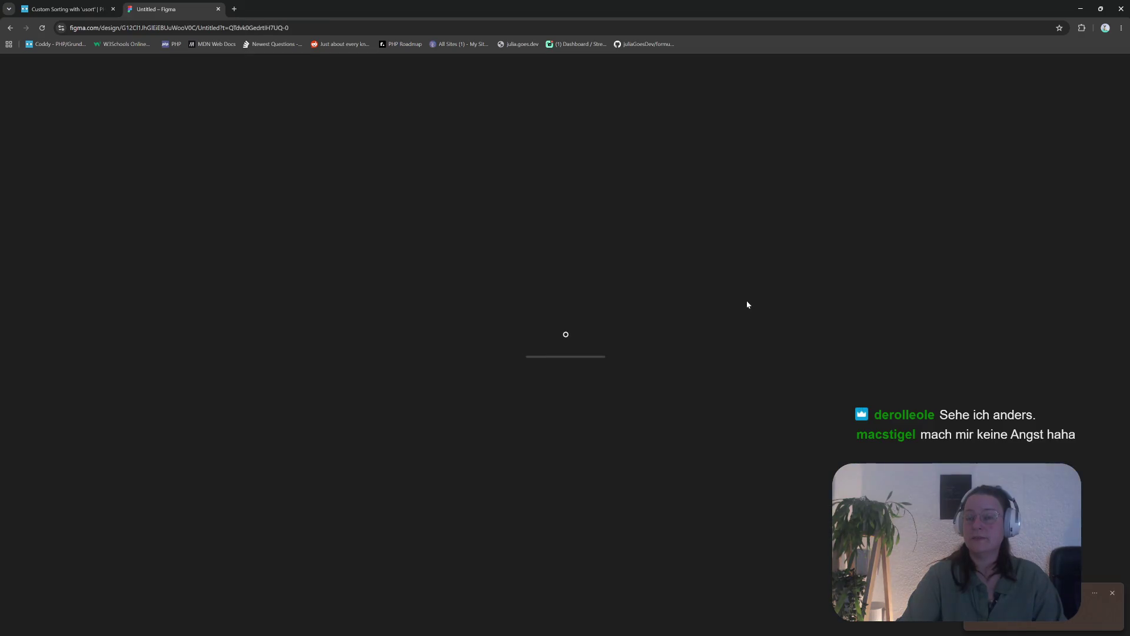
Pan the Figma canvas to the PHP session slides such as '$_SESSION befüllen'
{"action": "scroll", "coordinate": [797, 437], "scroll_direction": "down", "scroll_amount": 5}
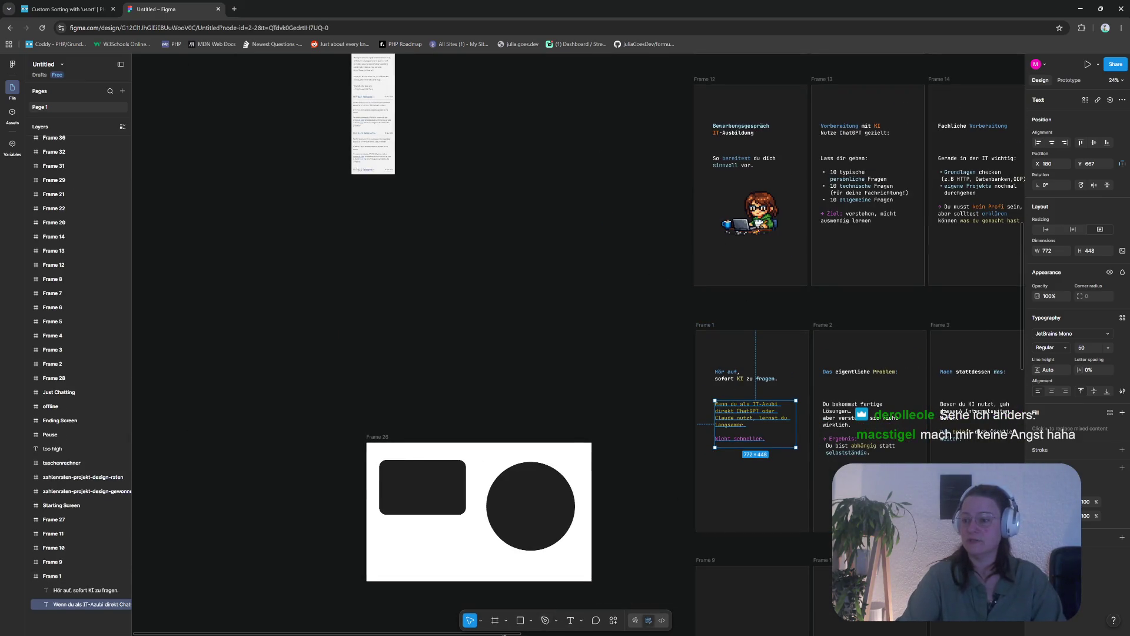
{"action": "scroll", "coordinate": [630, 605], "scroll_direction": "right", "scroll_amount": 10}
{"action": "scroll", "coordinate": [746, 619], "scroll_direction": "down", "scroll_amount": 3}
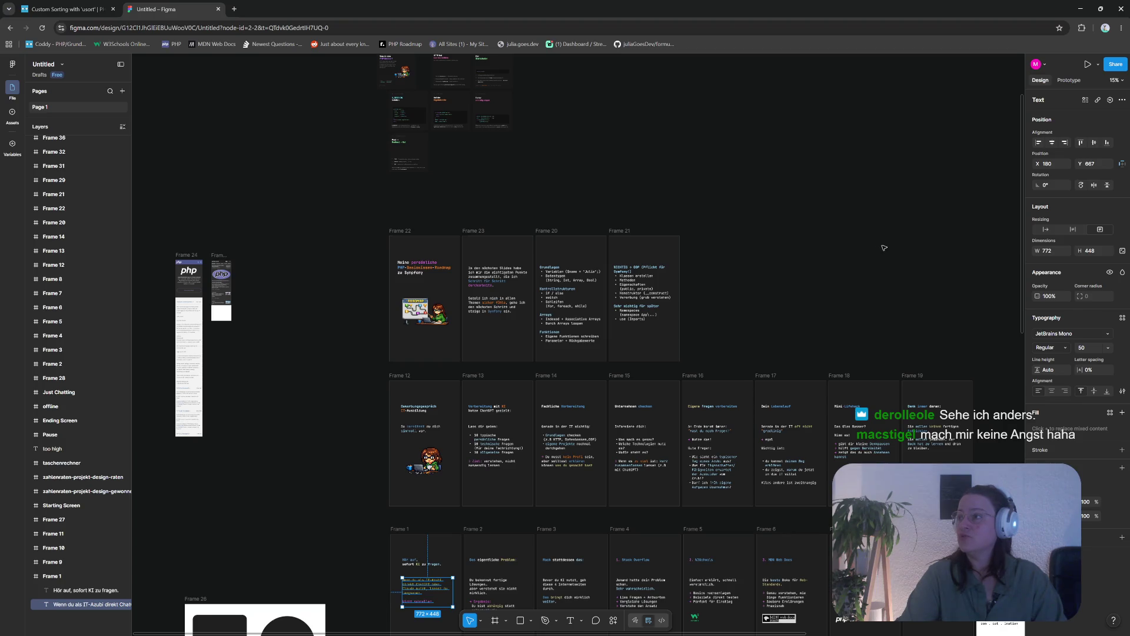
{"action": "scroll", "coordinate": [883, 248], "scroll_direction": "up", "scroll_amount": 3}
{"action": "scroll", "coordinate": [443, 259], "scroll_direction": "up", "scroll_amount": 8}
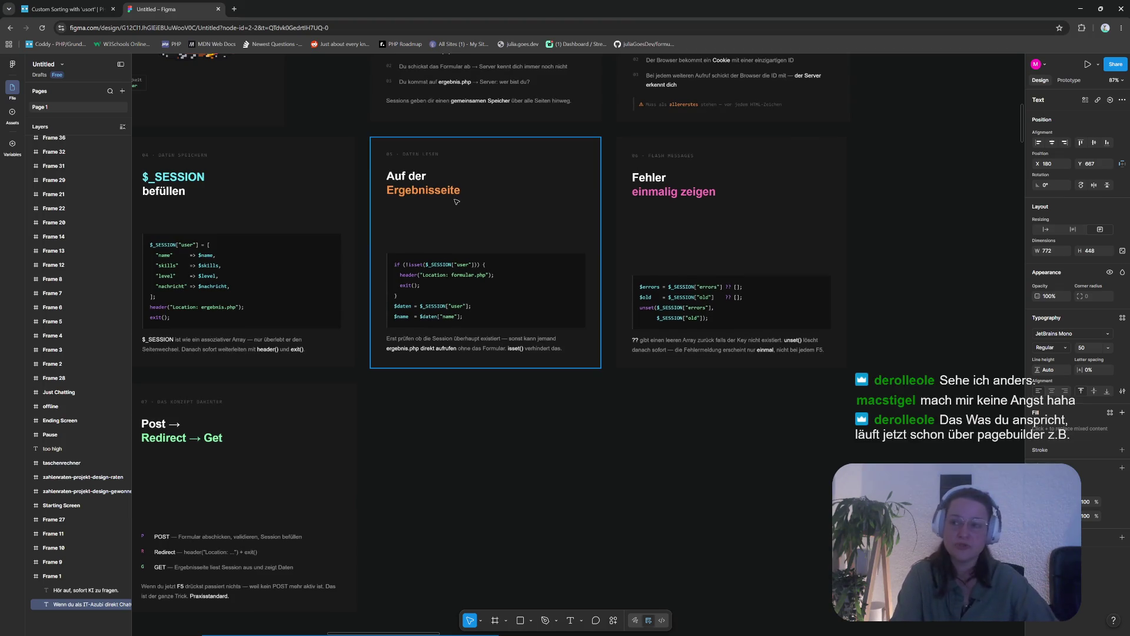
{"action": "left_click", "coordinate": [1069, 81]}
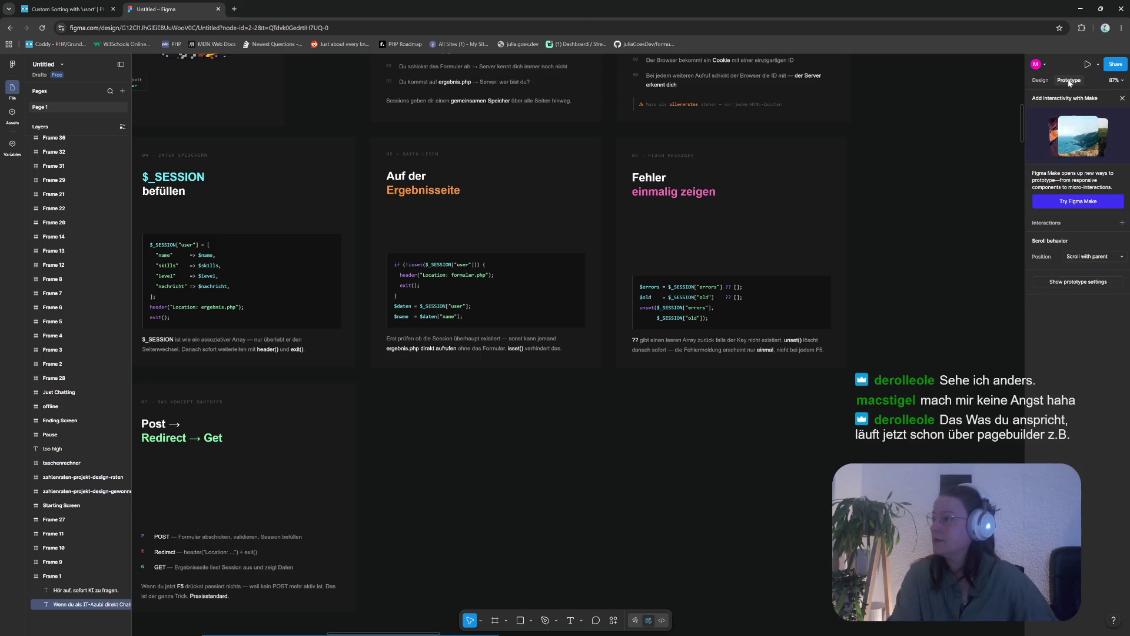
{"action": "left_click", "coordinate": [1040, 81]}
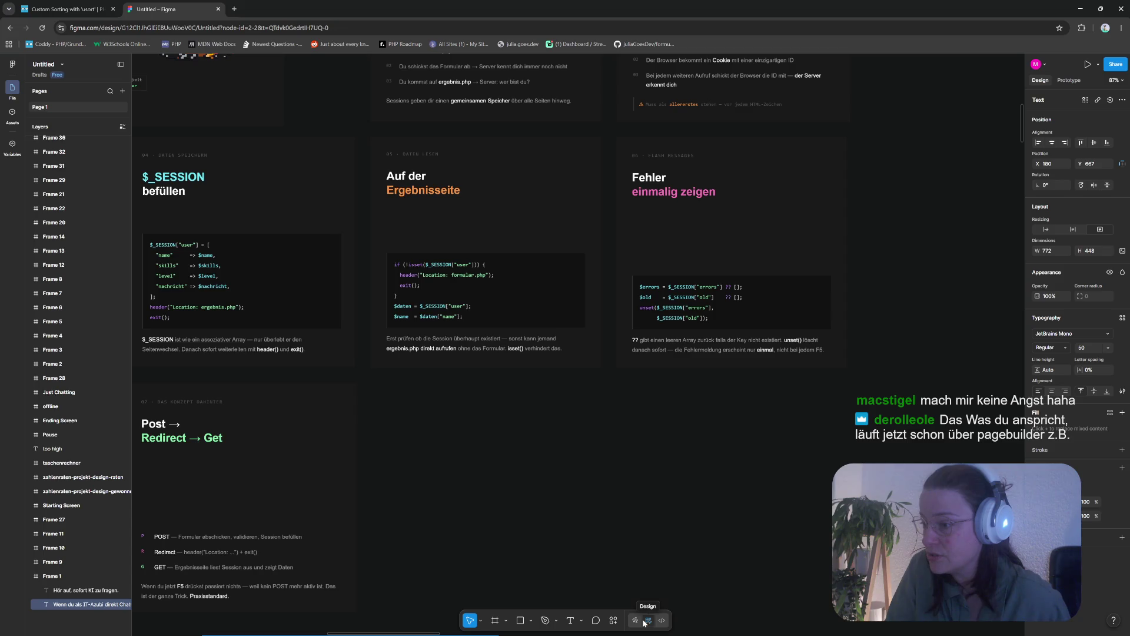
{"action": "left_click", "coordinate": [662, 621]}
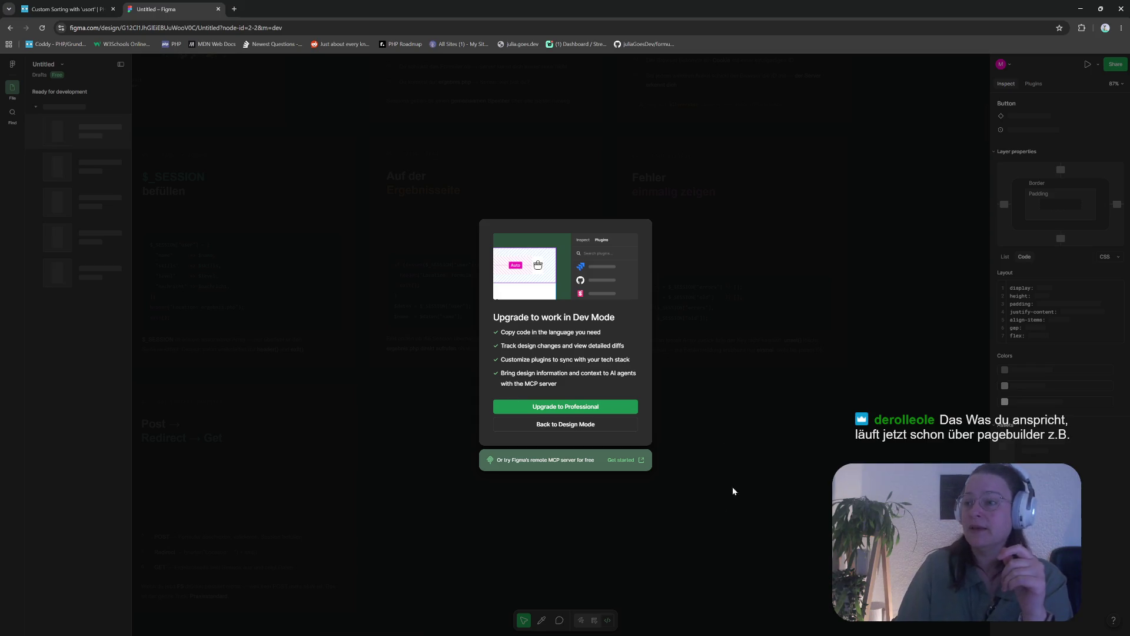
{"action": "left_click", "coordinate": [585, 429]}
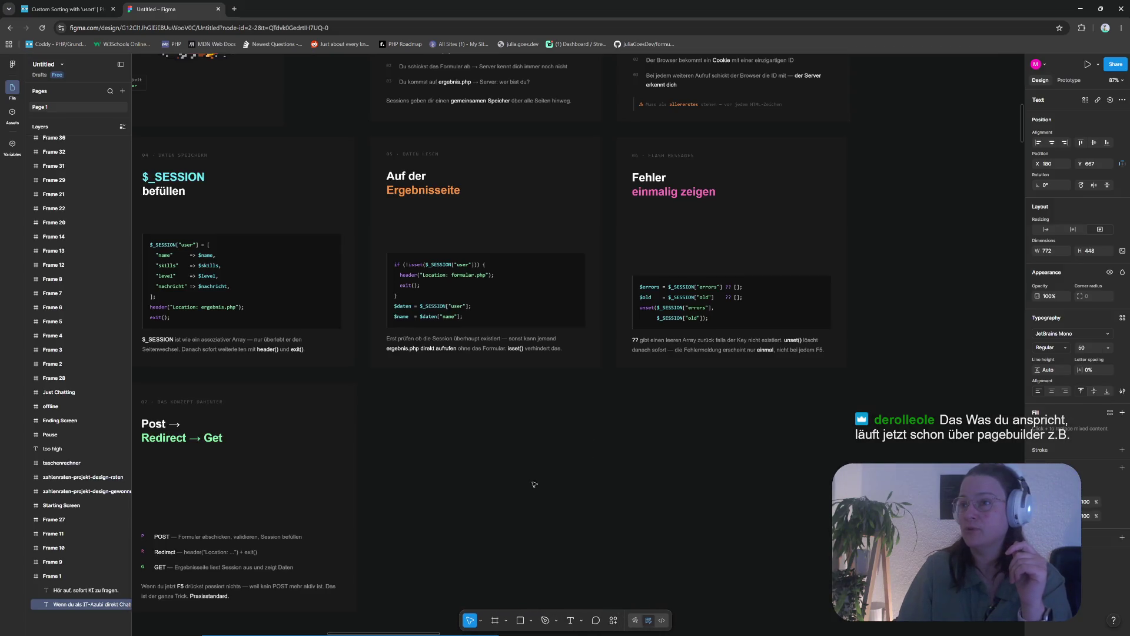
{"action": "scroll", "coordinate": [534, 484], "scroll_direction": "up", "scroll_amount": 5}
{"action": "scroll", "coordinate": [480, 453], "scroll_direction": "down", "scroll_amount": 3}
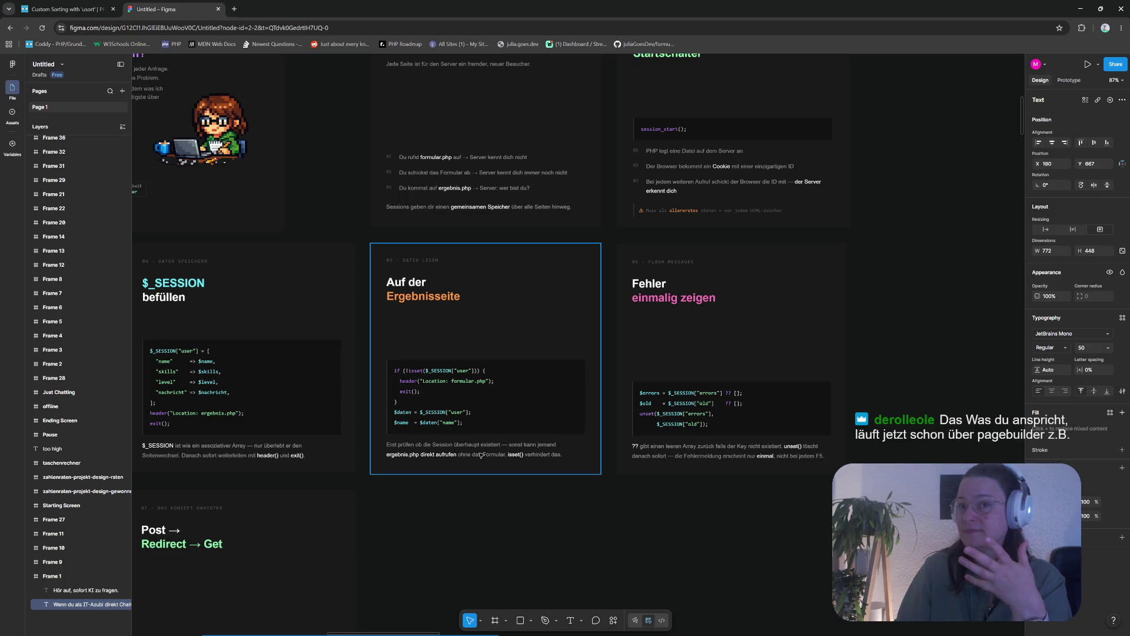
{"action": "left_click", "coordinate": [560, 519]}
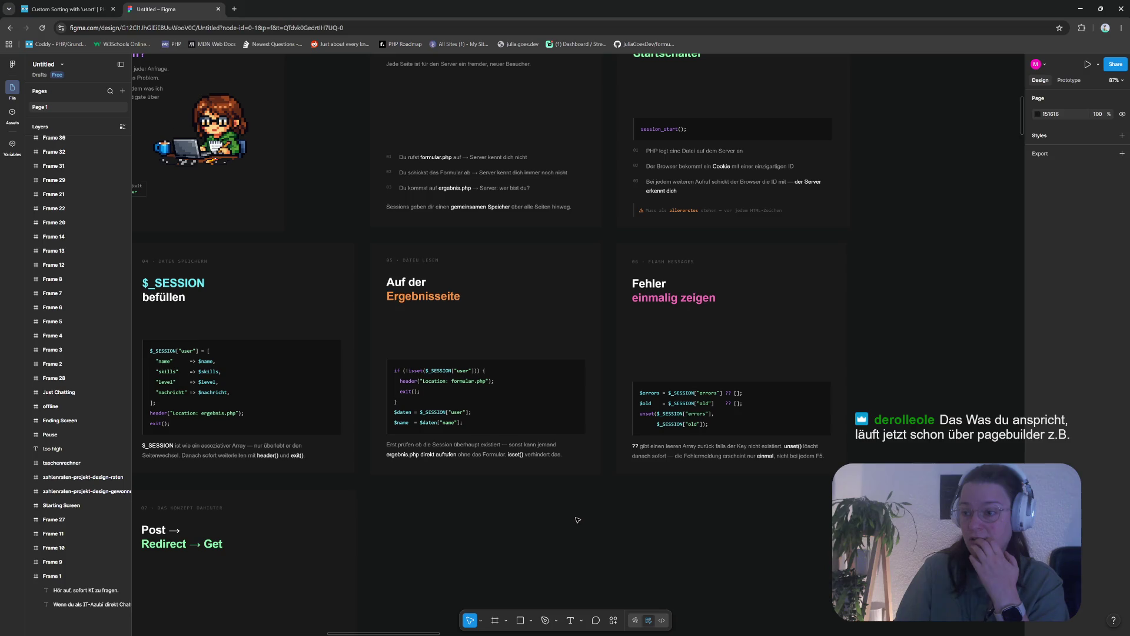
{"action": "mouse_move", "coordinate": [403, 633]}
{"action": "left_mouse_down"}
{"action": "mouse_move", "coordinate": [331, 629]}
{"action": "mouse_move", "coordinate": [431, 629]}
{"action": "mouse_move", "coordinate": [380, 634]}
{"action": "left_mouse_up"}
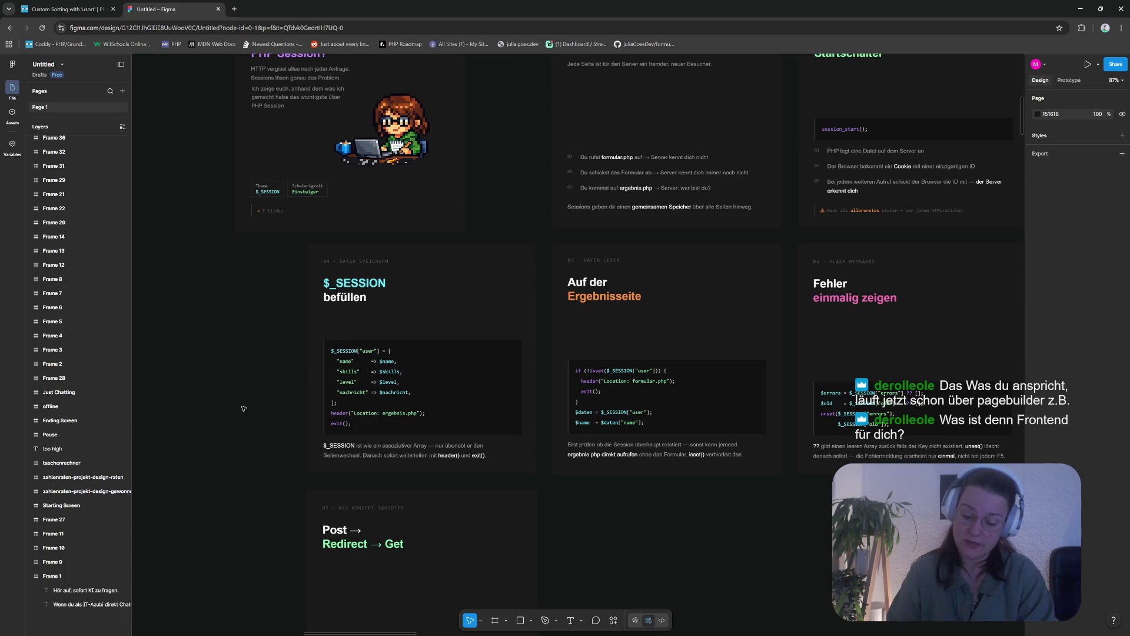
In a third tab, skip the most-visited-sites prompt and open daily.dev's Happening Now headlines
{"action": "left_click", "coordinate": [233, 10]}
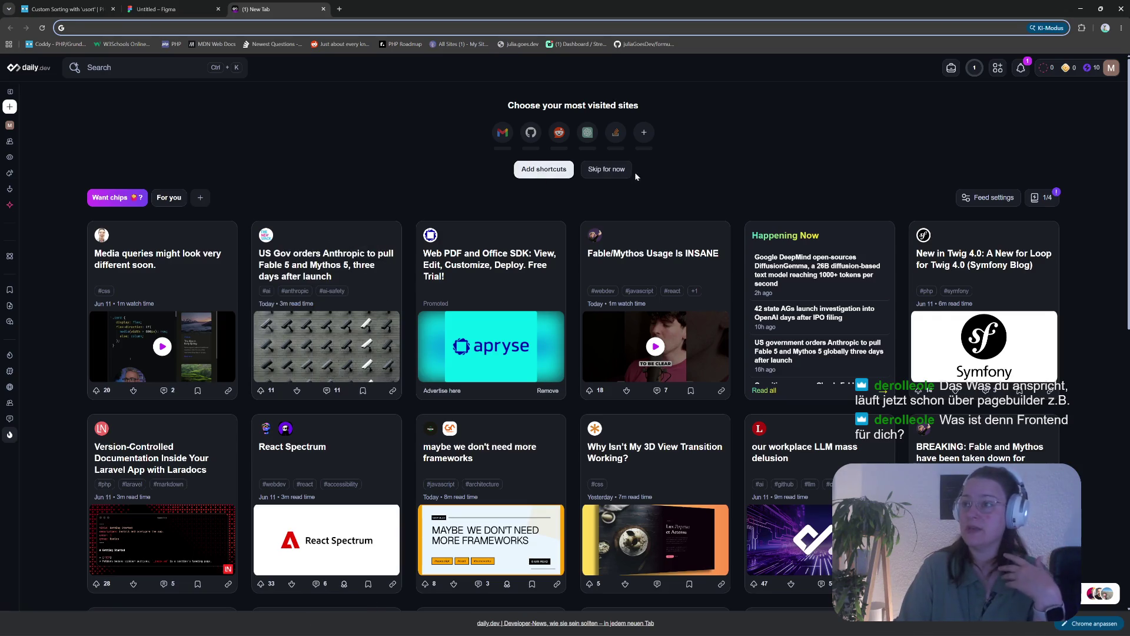
{"action": "left_click", "coordinate": [603, 170]}
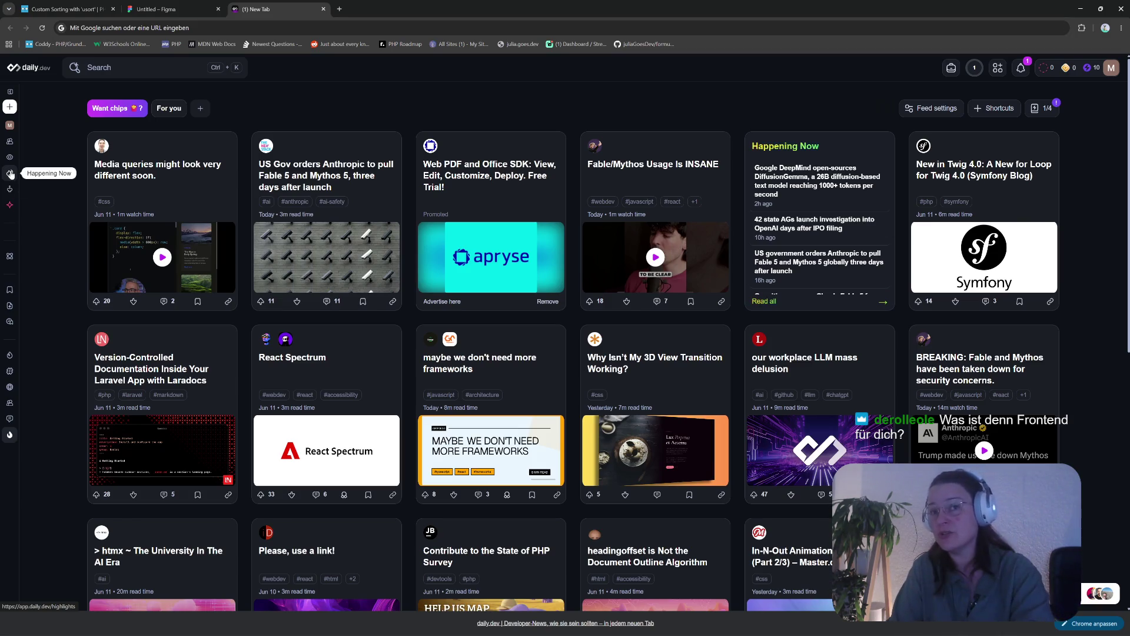
{"action": "left_click", "coordinate": [10, 174]}
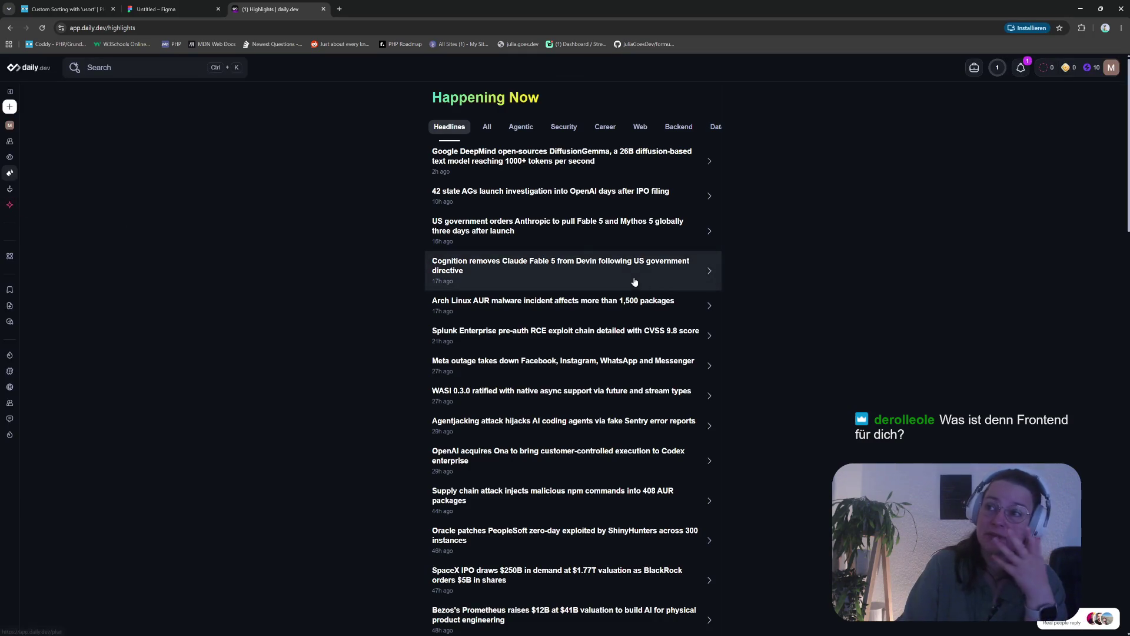
Expand and collapse the Anthropic Fable 5 headline summary, then focus the address bar
{"action": "left_click", "coordinate": [510, 225]}
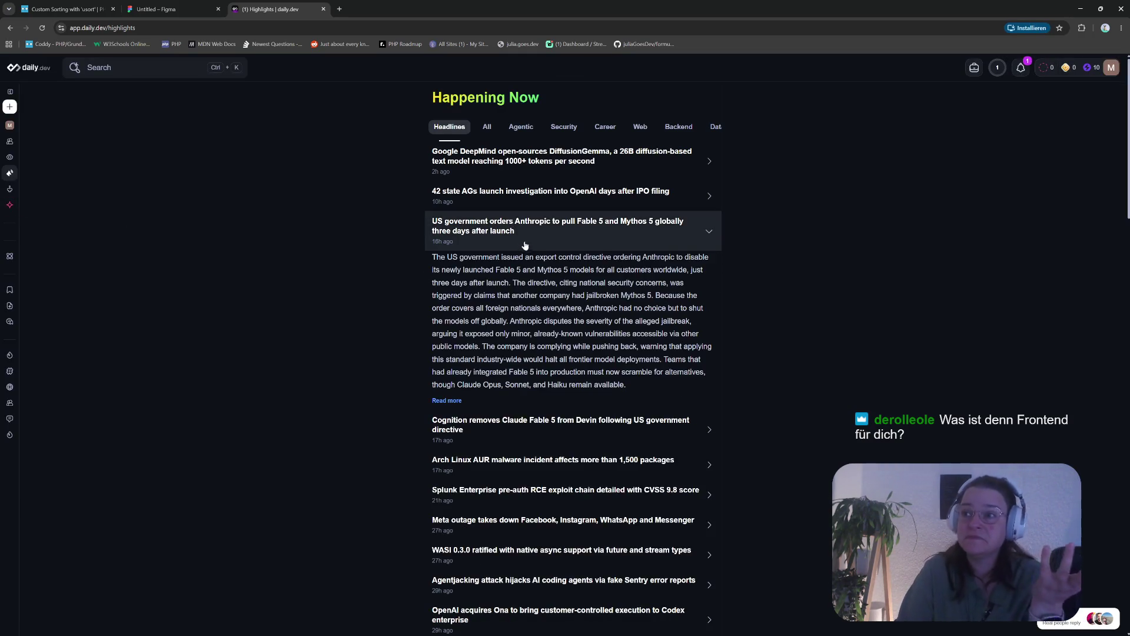
{"action": "left_click", "coordinate": [525, 239]}
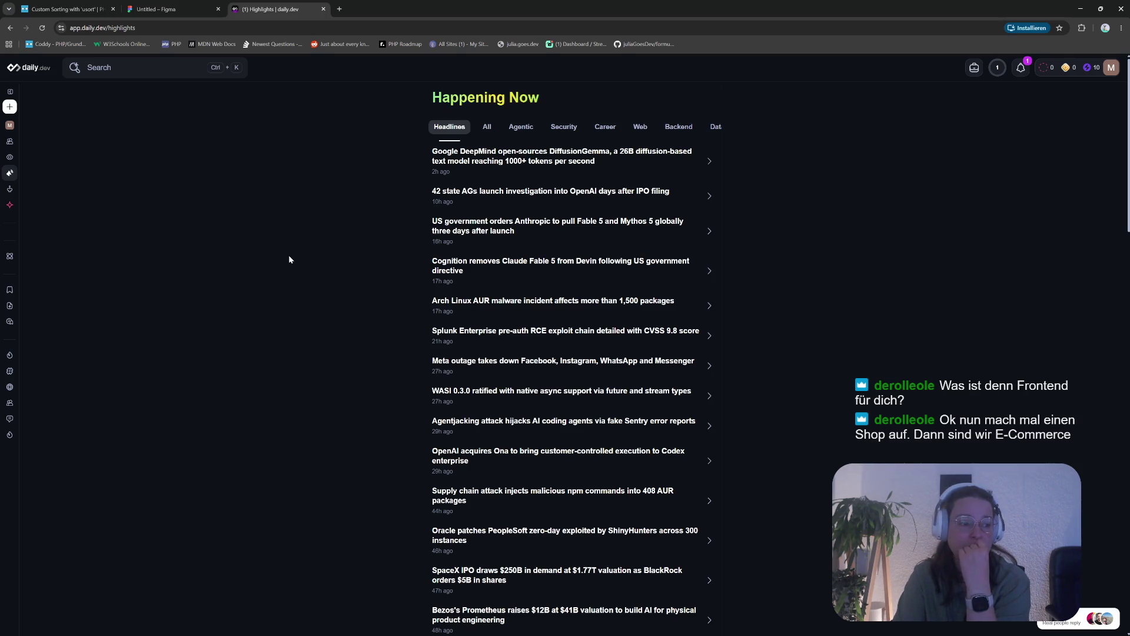
{"action": "left_click", "coordinate": [177, 27]}
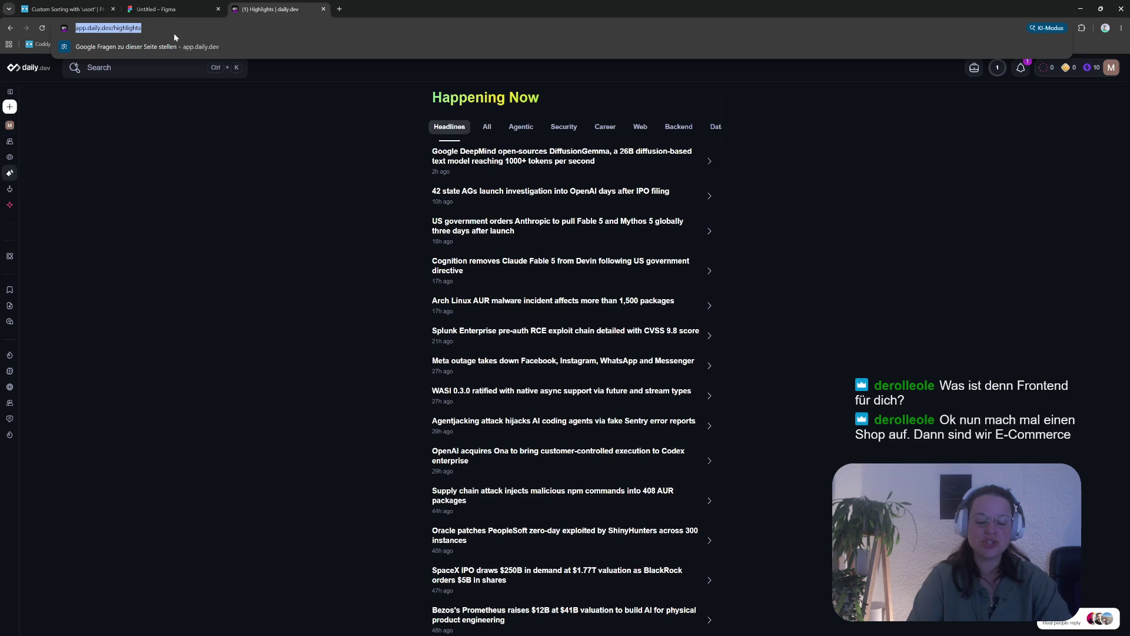
Search Google for 'h un m' and open the H&M Damen homepage from the results
{"action": "type", "text": "h"}
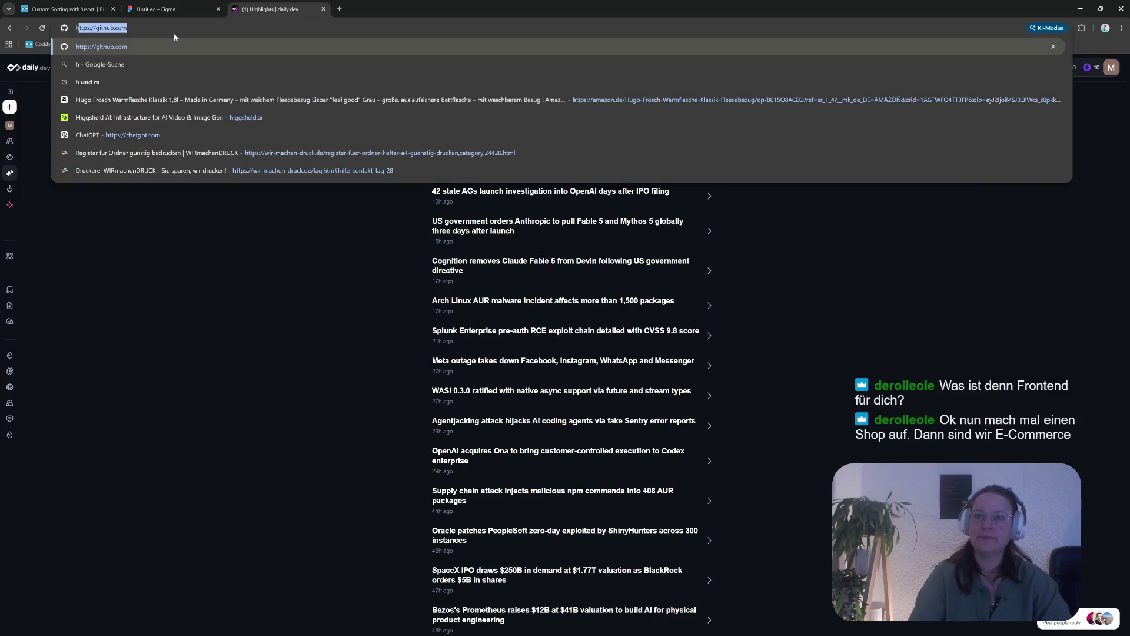
{"action": "type", "text": " un m"}
{"action": "key", "text": "Return"}
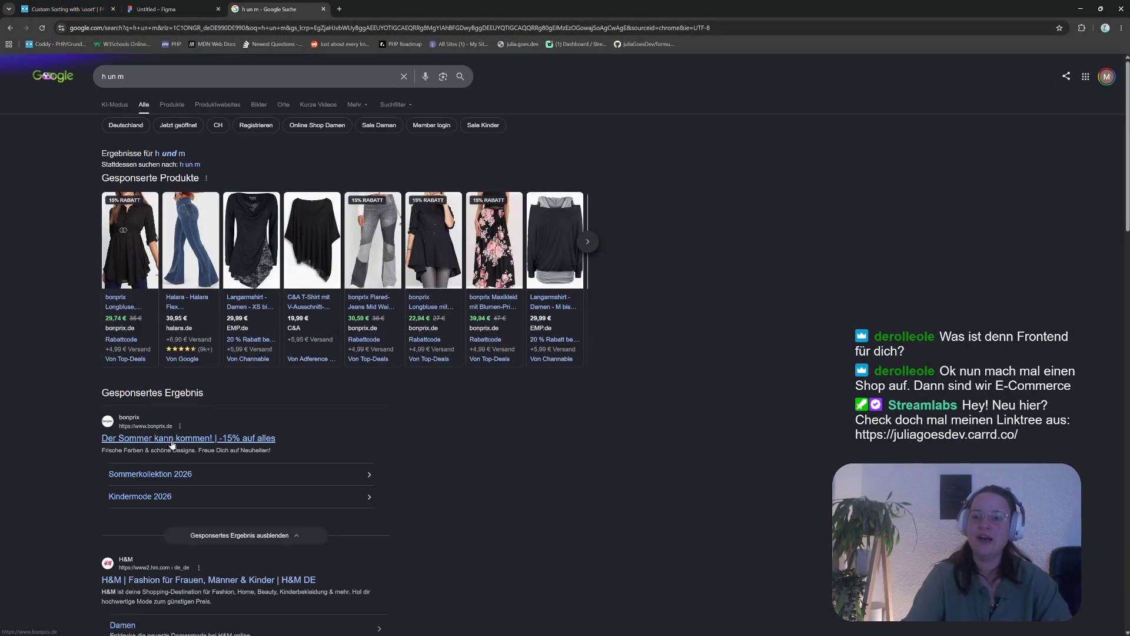
{"action": "scroll", "coordinate": [168, 400], "scroll_direction": "down", "scroll_amount": 3}
{"action": "left_click", "coordinate": [159, 360]}
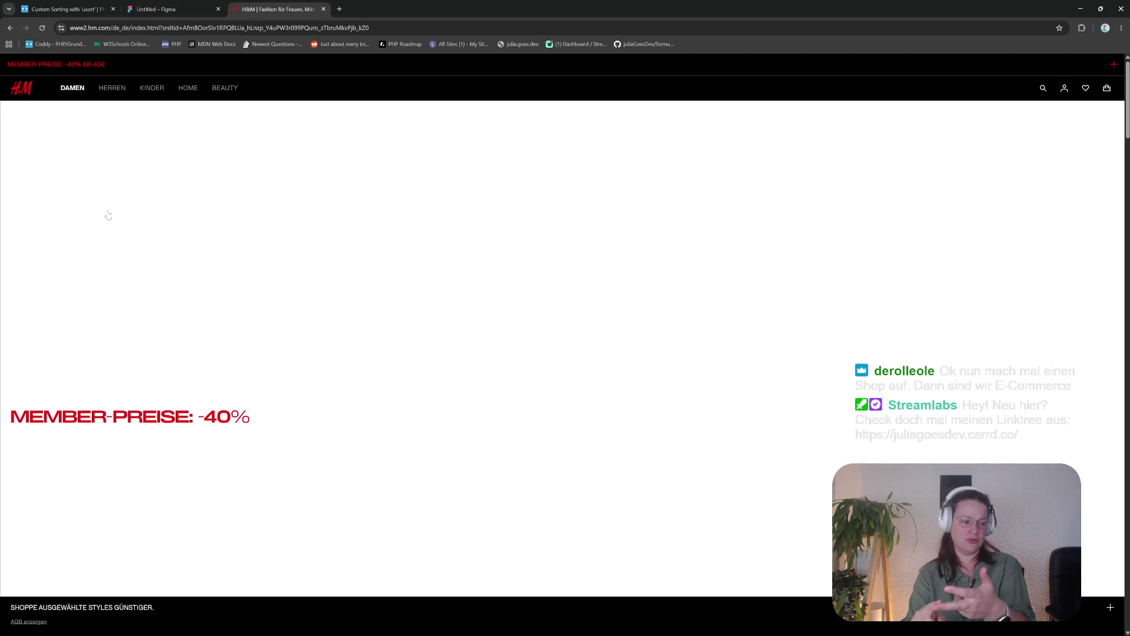
Scroll the women's page from the footer back up to the MEMBER-PREISE: -40% hero banner
{"action": "scroll", "coordinate": [373, 296], "scroll_direction": "down", "scroll_amount": 4}
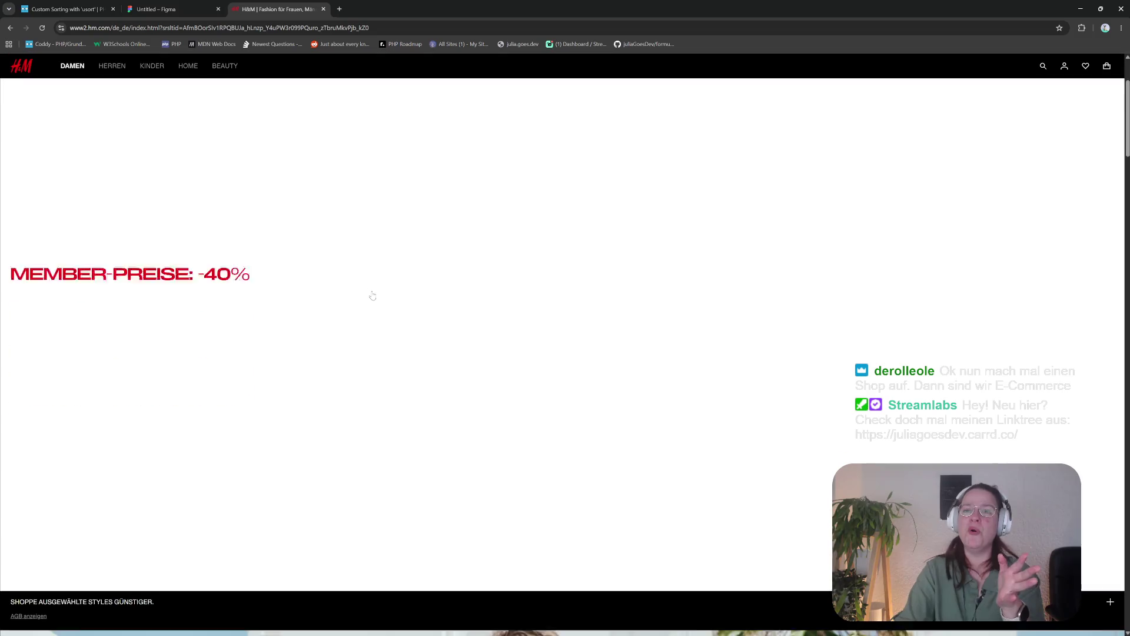
{"action": "scroll", "coordinate": [374, 296], "scroll_direction": "down", "scroll_amount": 15}
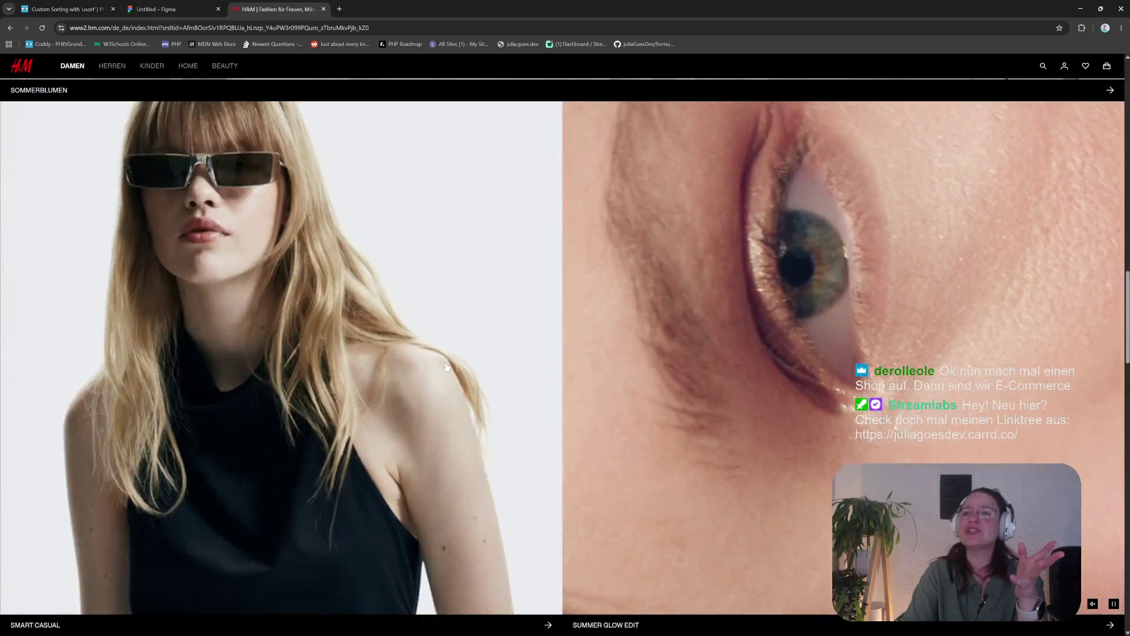
{"action": "scroll", "coordinate": [453, 348], "scroll_direction": "down", "scroll_amount": 6}
{"action": "scroll", "coordinate": [453, 348], "scroll_direction": "down", "scroll_amount": 6}
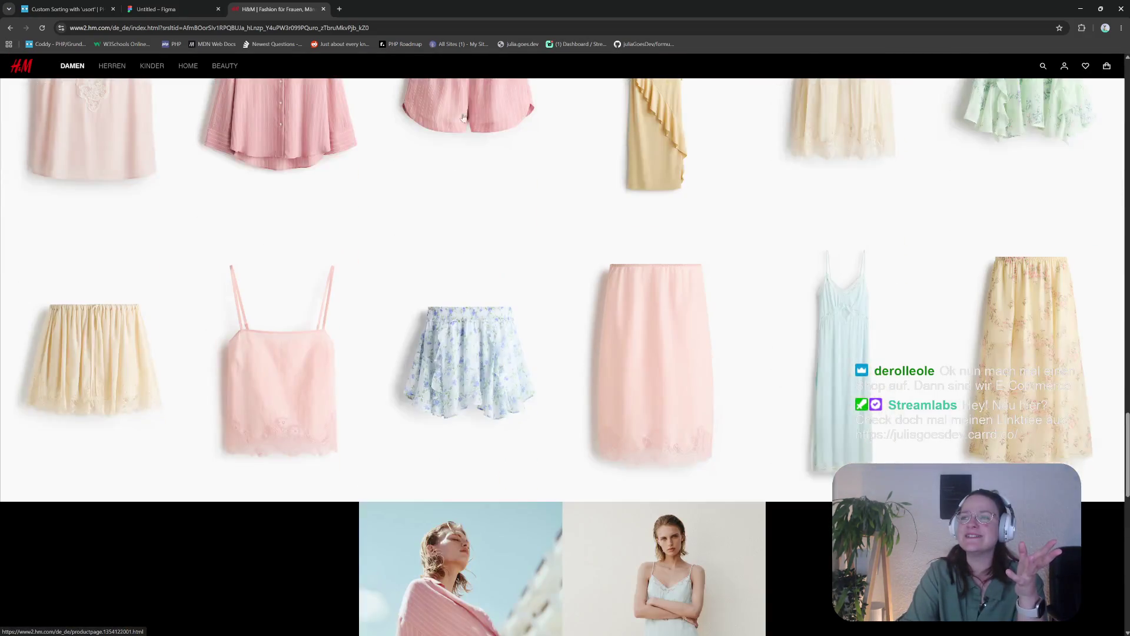
{"action": "scroll", "coordinate": [469, 155], "scroll_direction": "up", "scroll_amount": 4}
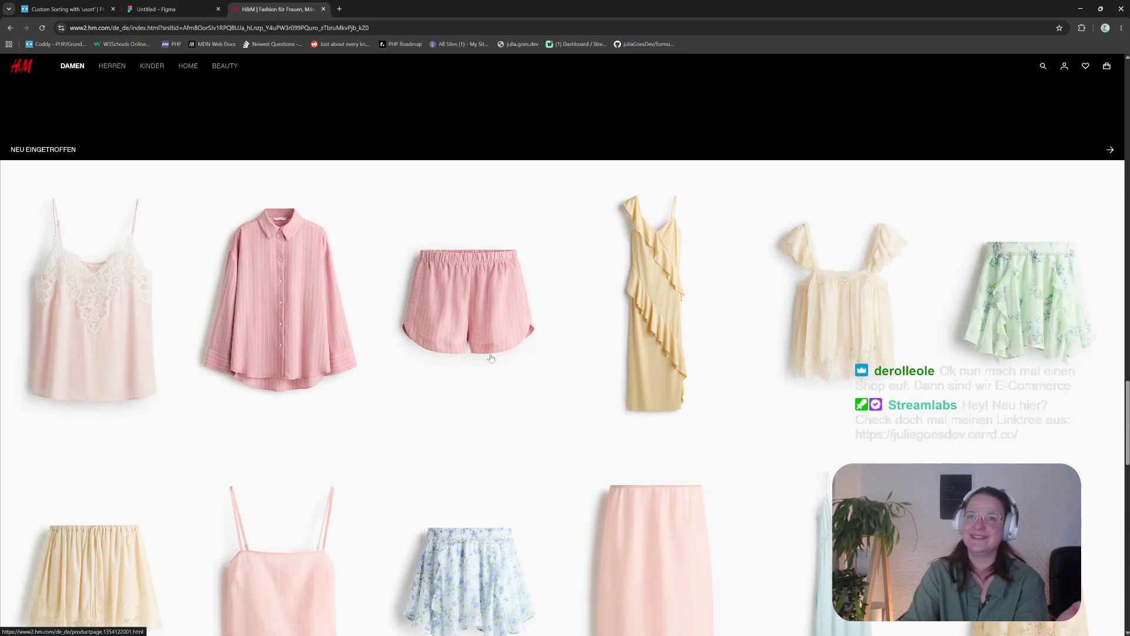
{"action": "scroll", "coordinate": [478, 338], "scroll_direction": "down", "scroll_amount": 5}
{"action": "scroll", "coordinate": [499, 351], "scroll_direction": "down", "scroll_amount": 12}
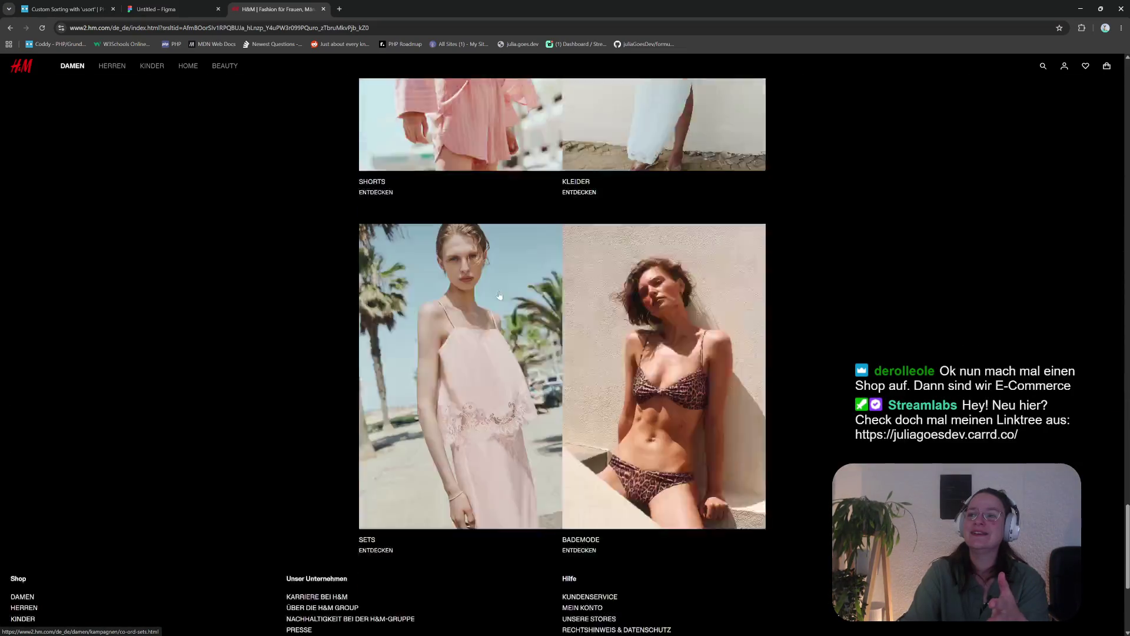
{"action": "scroll", "coordinate": [503, 273], "scroll_direction": "up", "scroll_amount": 3}
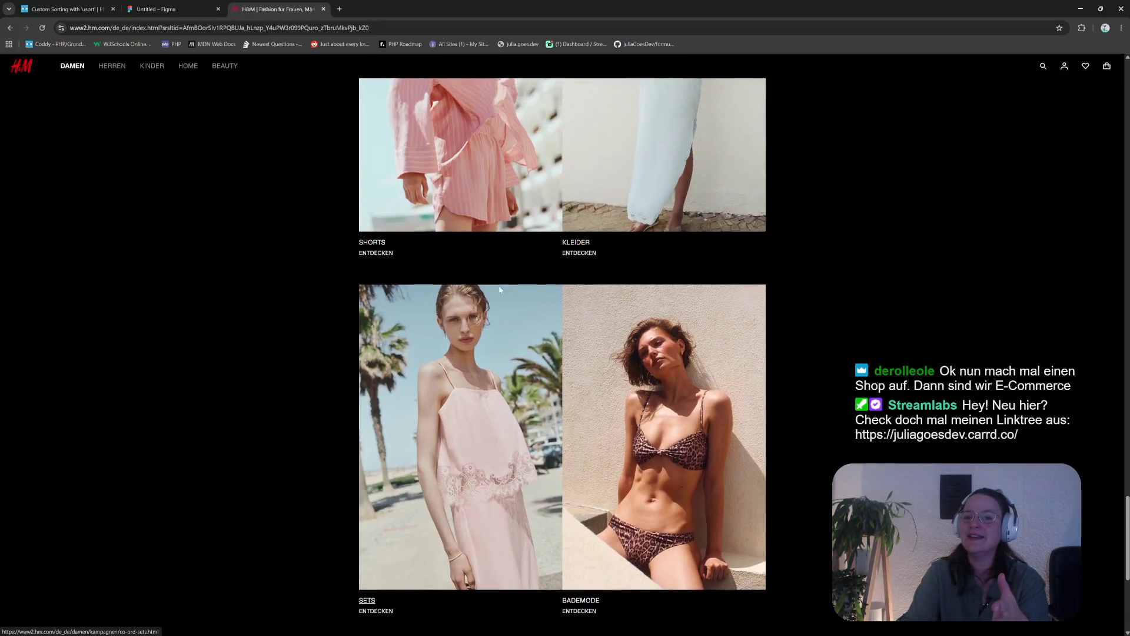
{"action": "scroll", "coordinate": [554, 359], "scroll_direction": "down", "scroll_amount": 5}
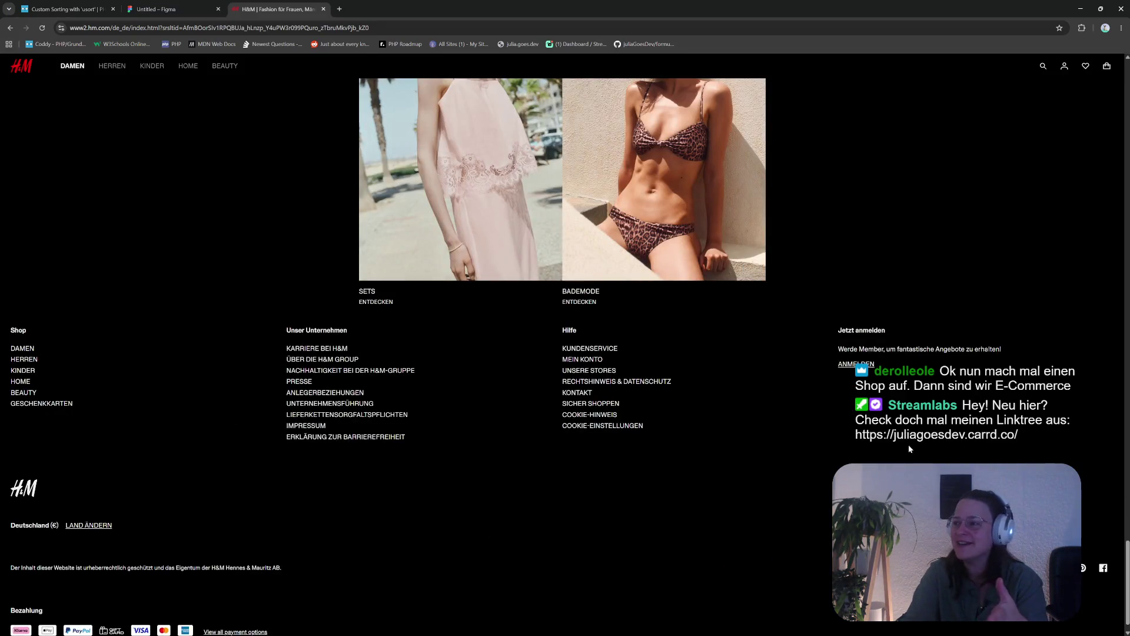
{"action": "scroll", "coordinate": [598, 451], "scroll_direction": "down", "scroll_amount": 1}
{"action": "scroll", "coordinate": [373, 369], "scroll_direction": "up", "scroll_amount": 5}
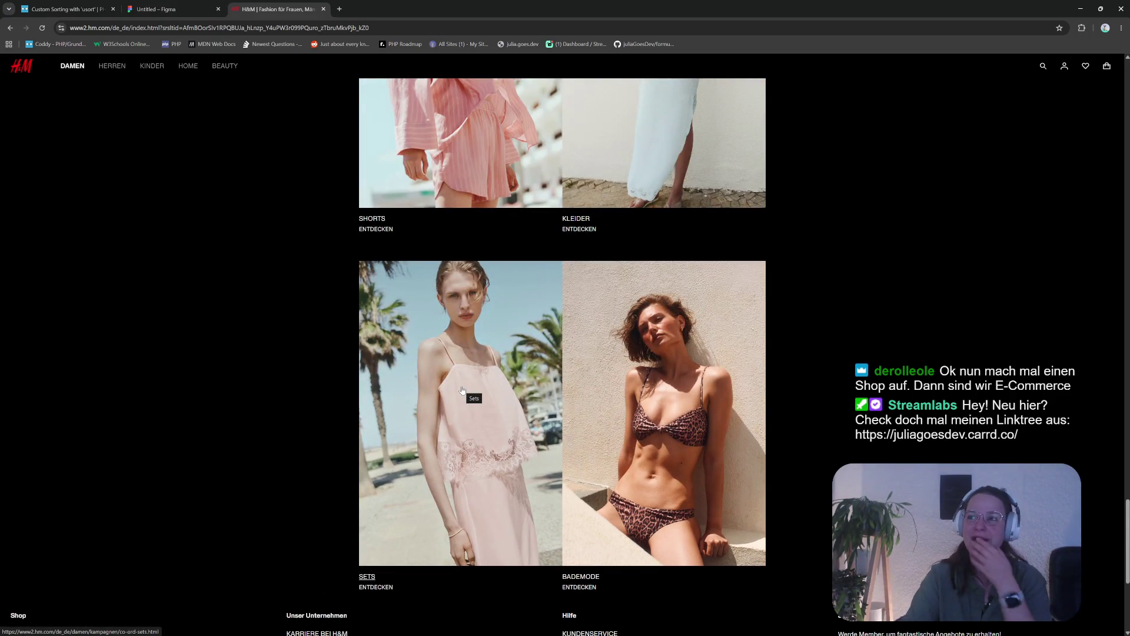
{"action": "scroll", "coordinate": [631, 427], "scroll_direction": "up", "scroll_amount": 10}
{"action": "scroll", "coordinate": [630, 427], "scroll_direction": "up", "scroll_amount": 15}
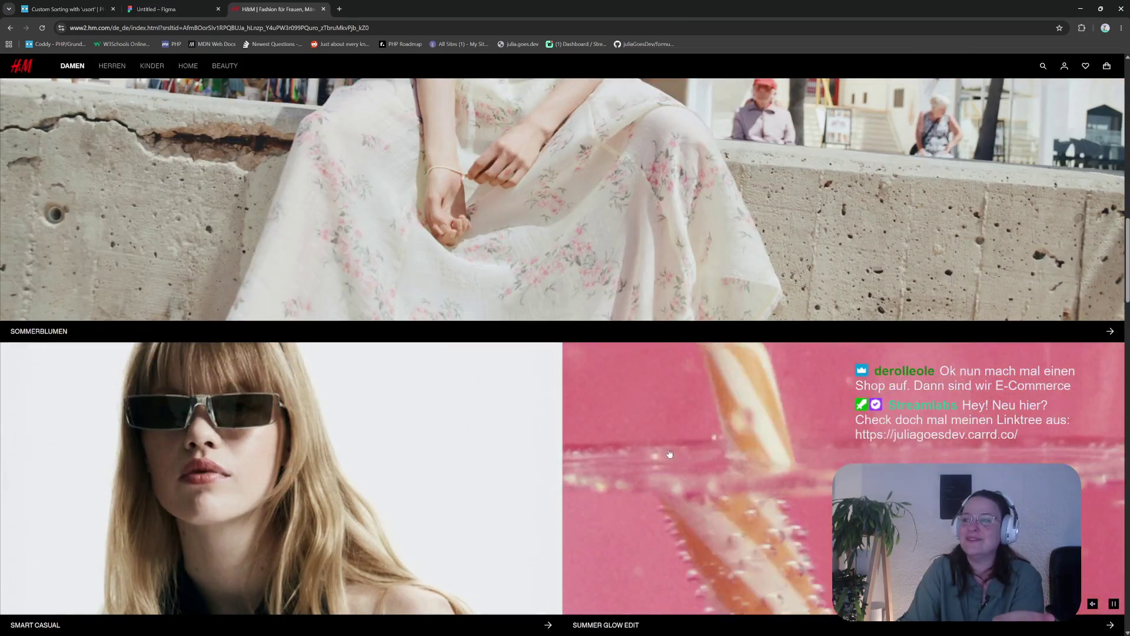
{"action": "scroll", "coordinate": [670, 455], "scroll_direction": "up", "scroll_amount": 5}
{"action": "scroll", "coordinate": [671, 458], "scroll_direction": "up", "scroll_amount": 5}
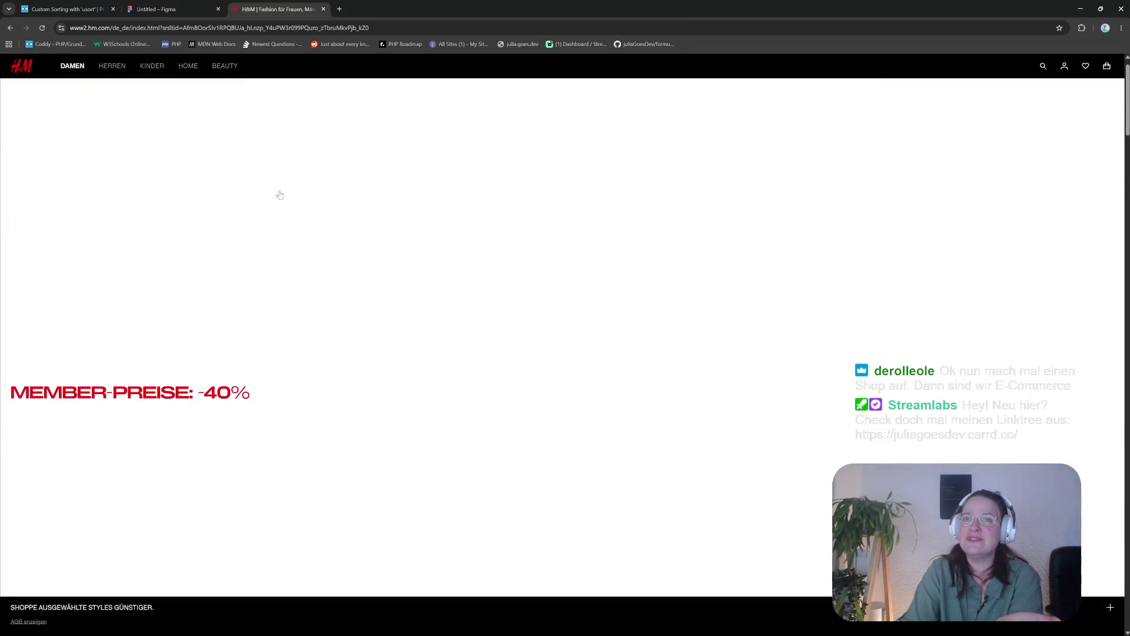
{"action": "mouse_move", "coordinate": [114, 69]}
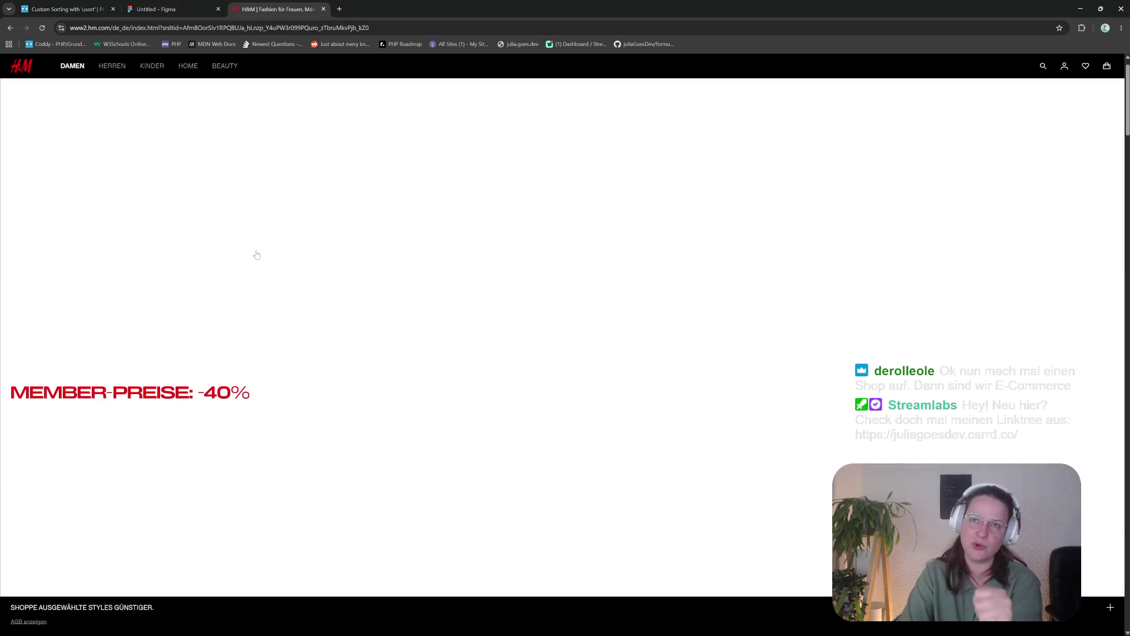
{"action": "mouse_move", "coordinate": [69, 68]}
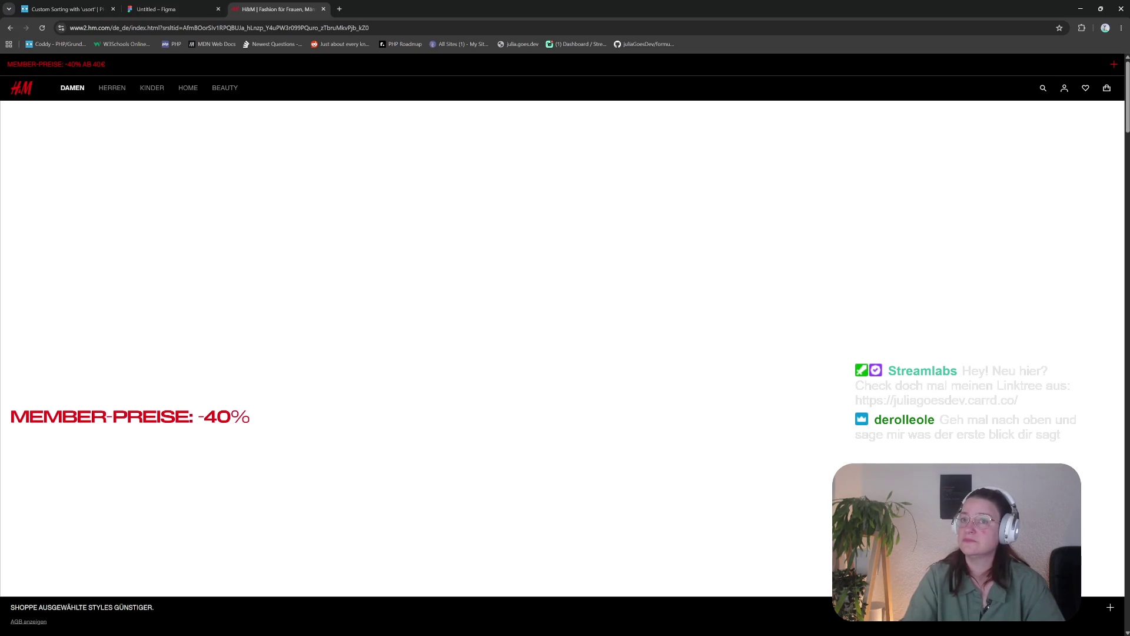
{"action": "left_click", "coordinate": [1115, 65]}
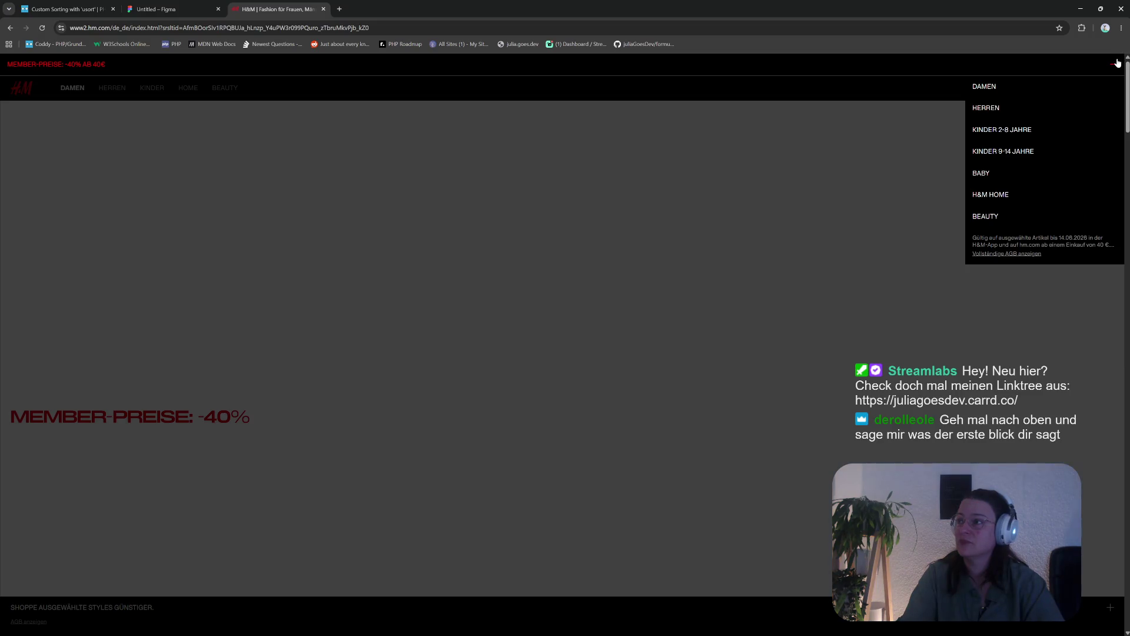
{"action": "left_click", "coordinate": [1117, 63]}
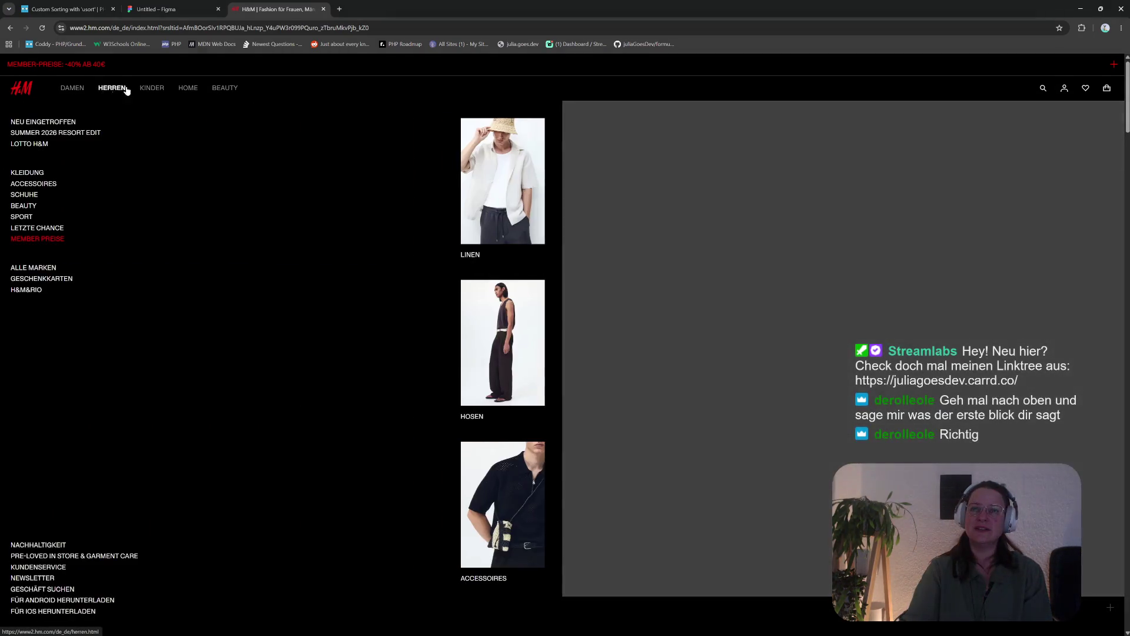
{"action": "mouse_move", "coordinate": [233, 87]}
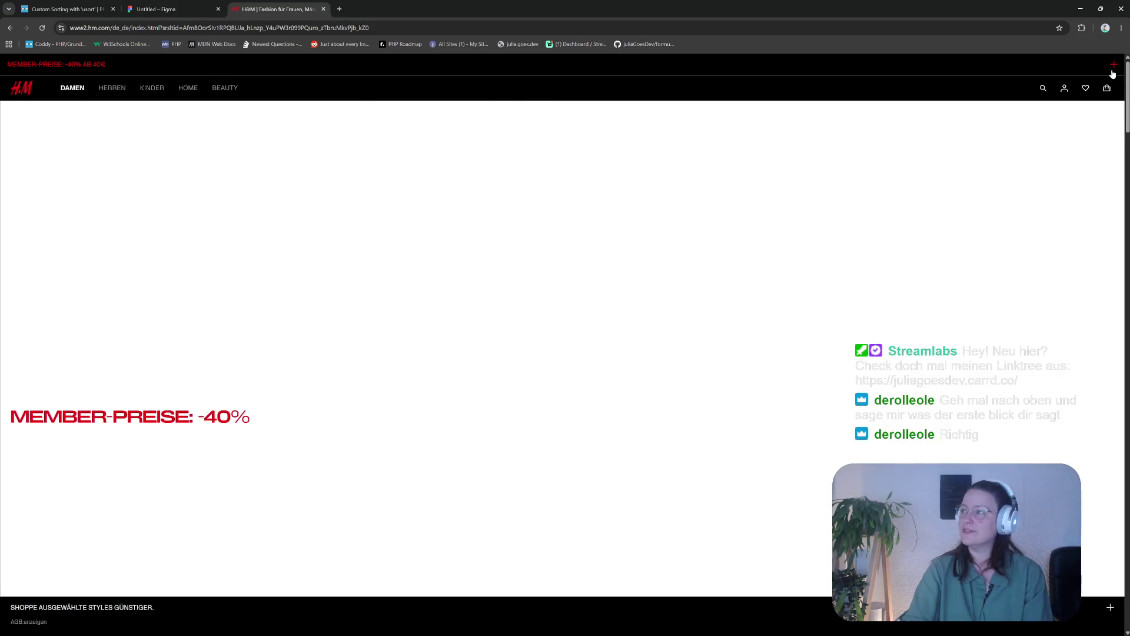
{"action": "left_click", "coordinate": [1113, 70]}
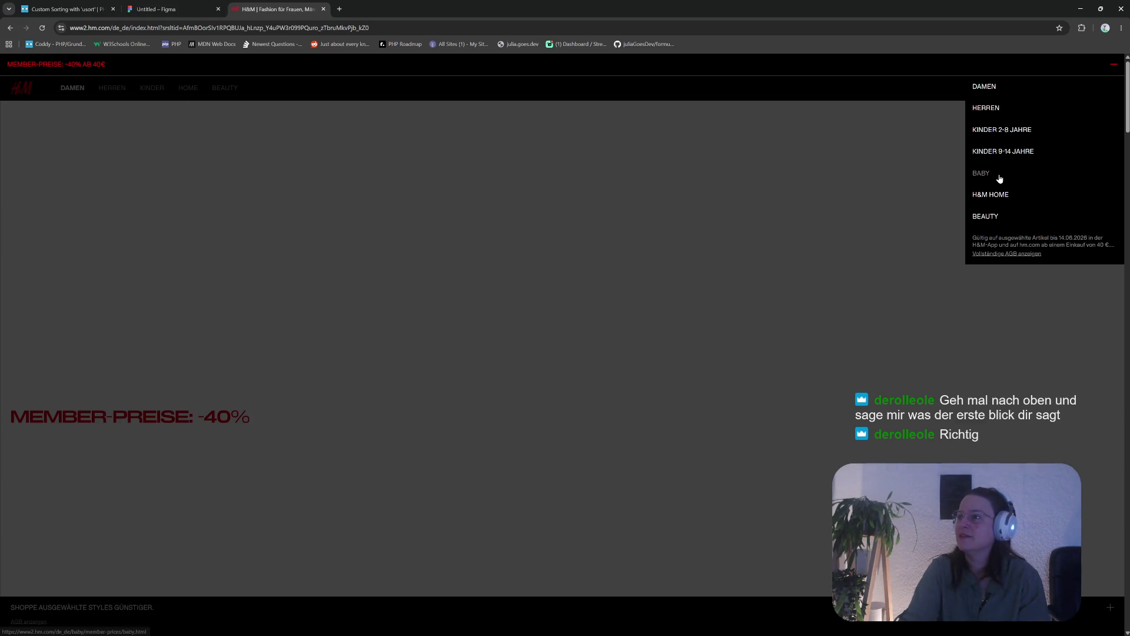
{"action": "left_click", "coordinate": [221, 122]}
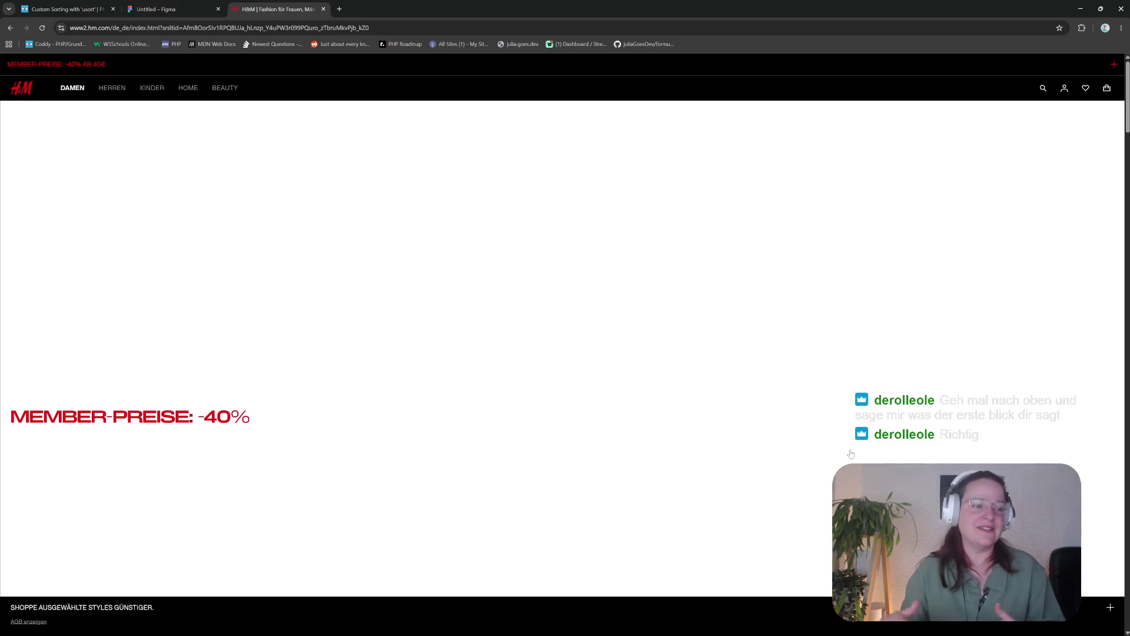
Go through Damen, Kleidung and Jeans to open the Weite Paperbag-Hose at 29,99 €
{"action": "mouse_move", "coordinate": [75, 93]}
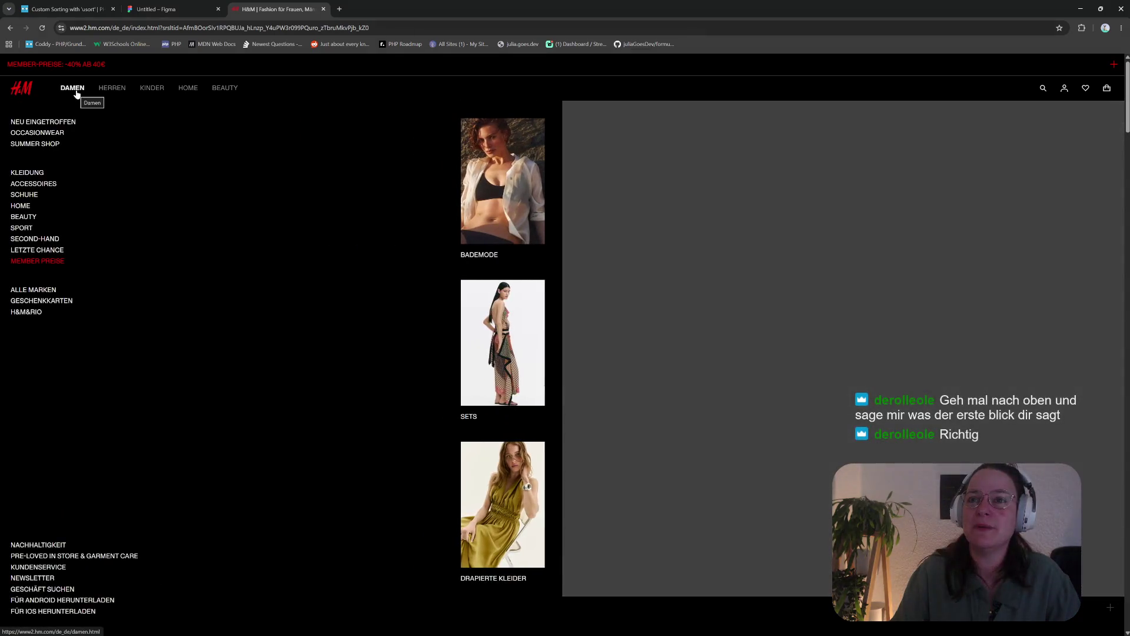
{"action": "left_click", "coordinate": [29, 172]}
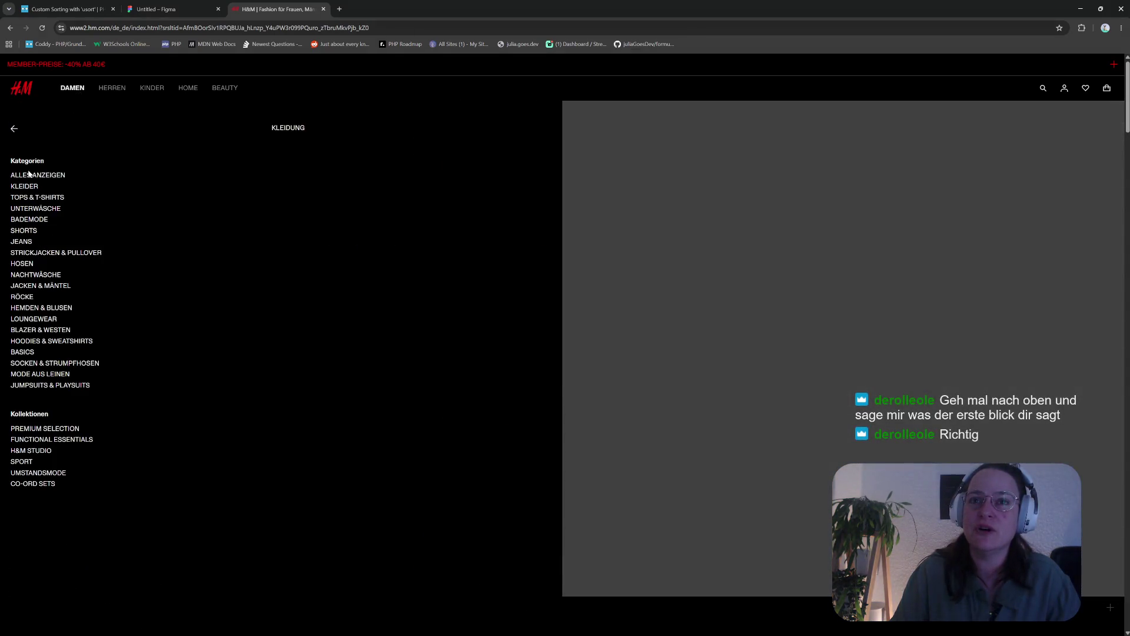
{"action": "left_click", "coordinate": [24, 244]}
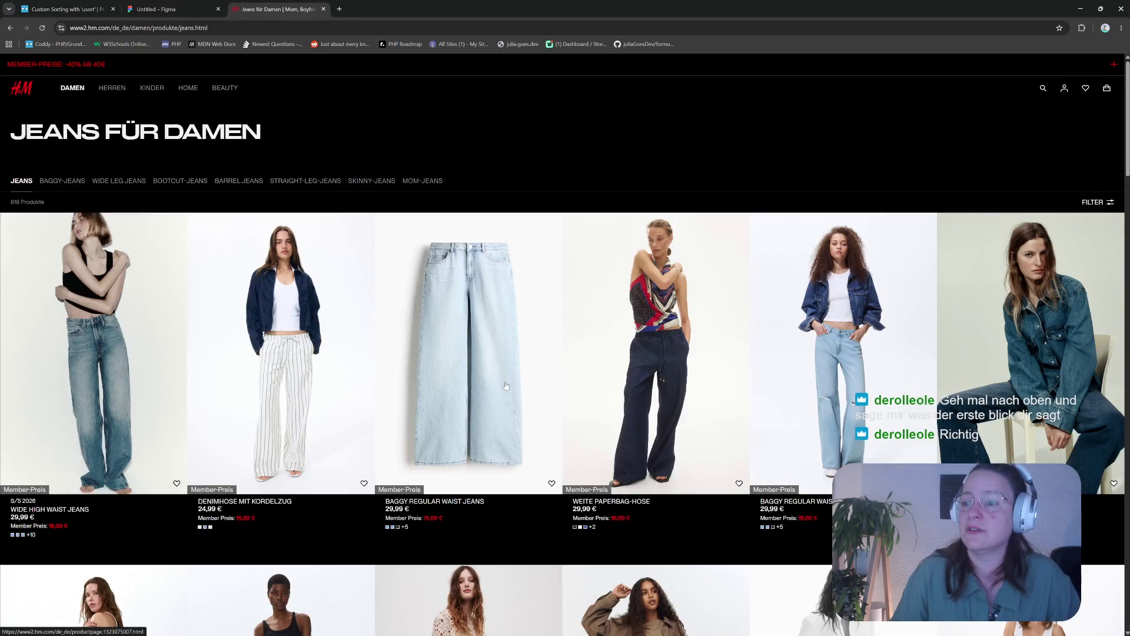
{"action": "scroll", "coordinate": [495, 377], "scroll_direction": "down", "scroll_amount": 5}
{"action": "scroll", "coordinate": [504, 383], "scroll_direction": "up", "scroll_amount": 5}
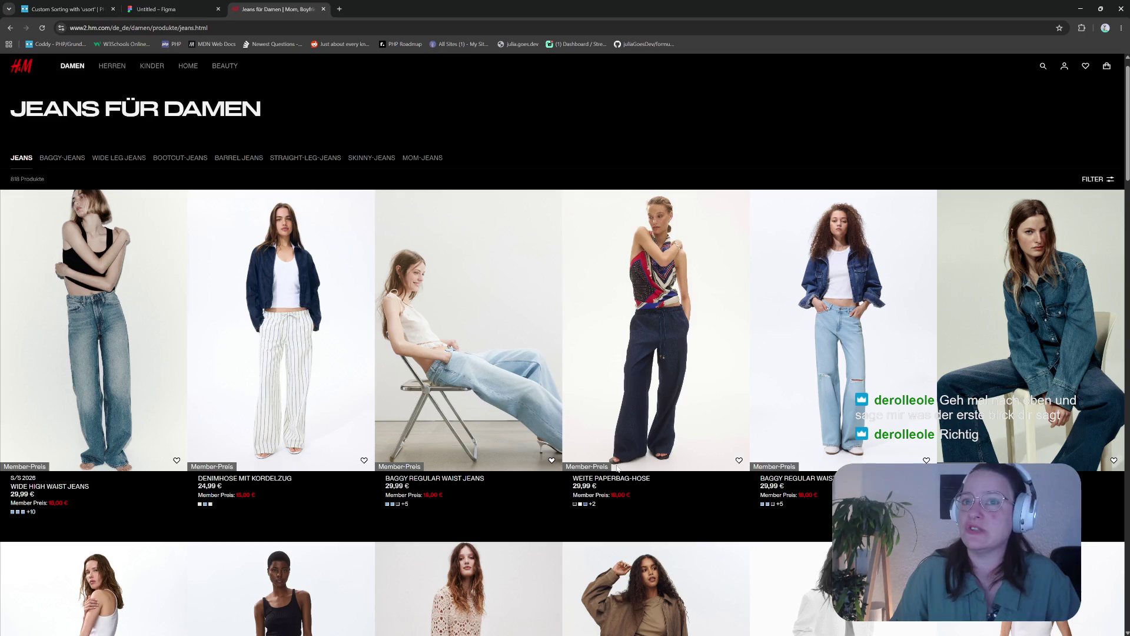
{"action": "left_click", "coordinate": [644, 450]}
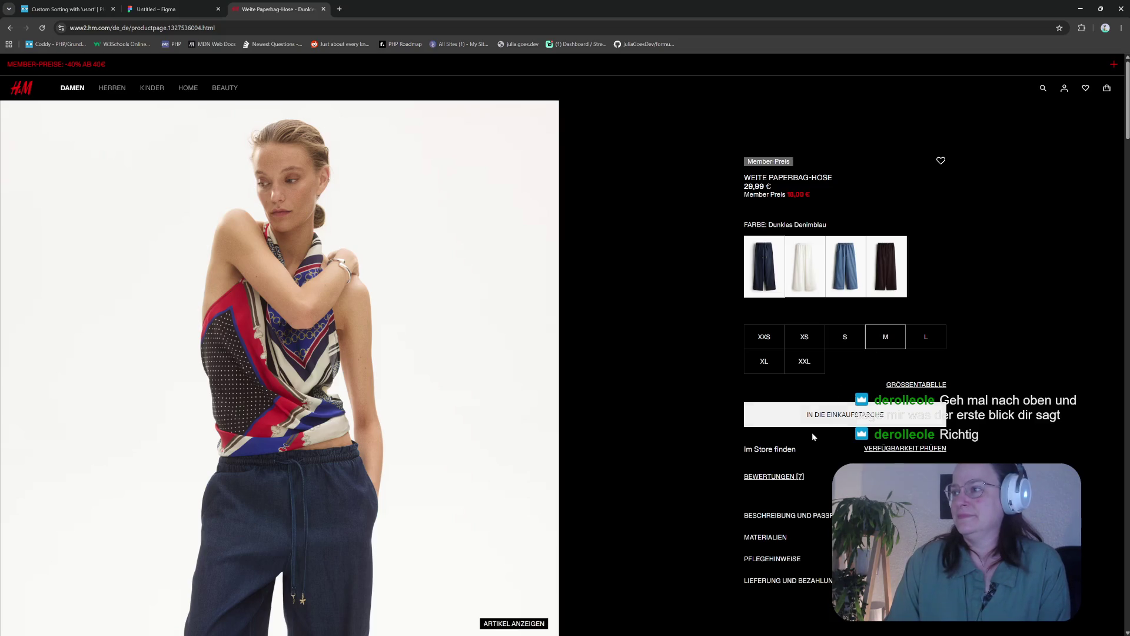
Settle on size M for the Weite Paperbag-Hose after trying S and XS, and open Chrome's menu
{"action": "left_click", "coordinate": [847, 340]}
{"action": "left_click", "coordinate": [817, 347]}
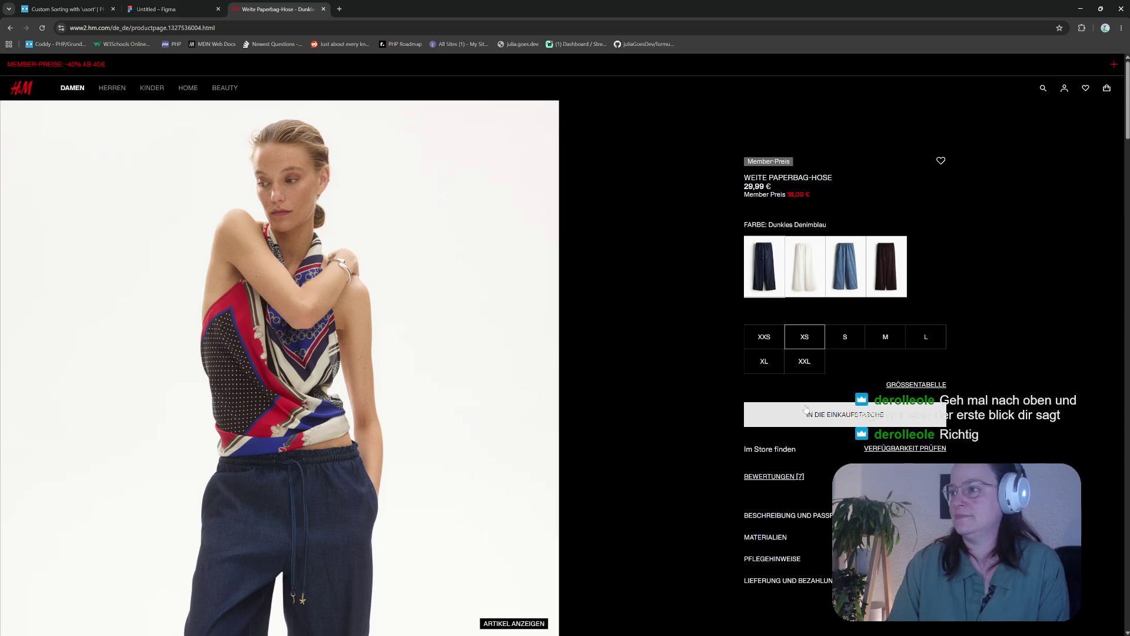
{"action": "left_click", "coordinate": [899, 344]}
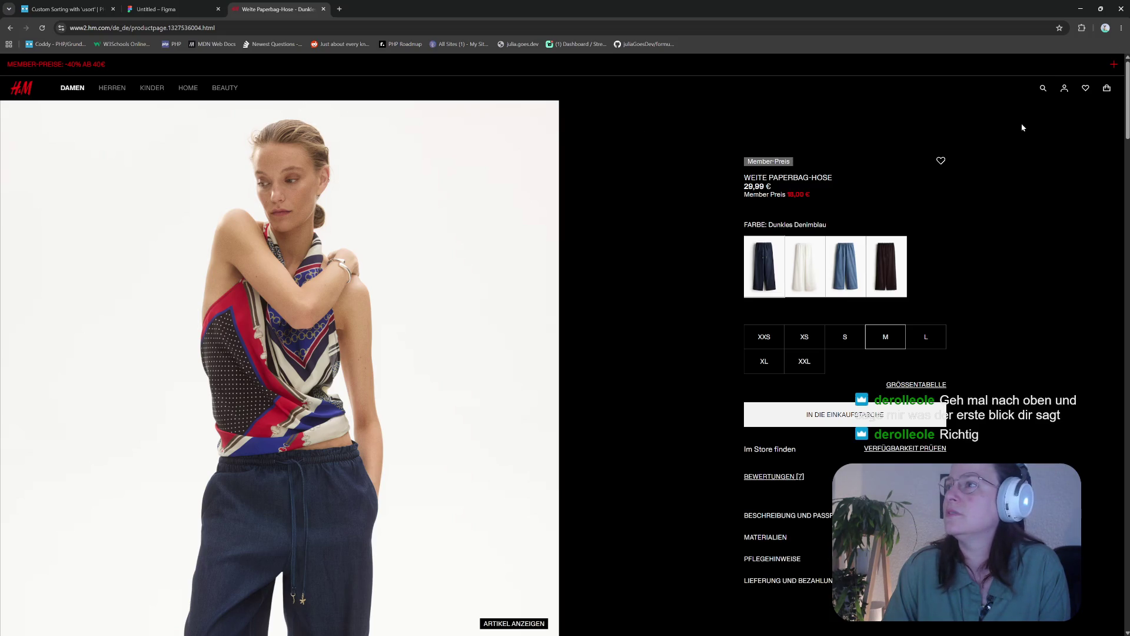
{"action": "left_click", "coordinate": [1122, 28]}
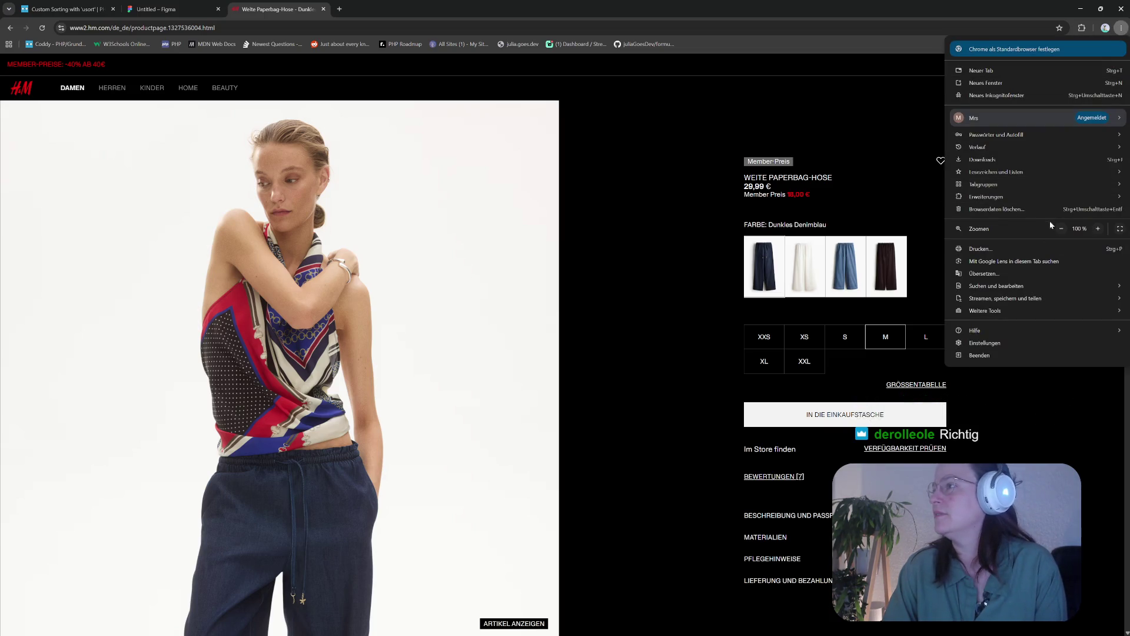
In Chrome settings, search 'dunkel' and change the Modus appearance from Gerät to Hell
{"action": "left_click", "coordinate": [994, 344]}
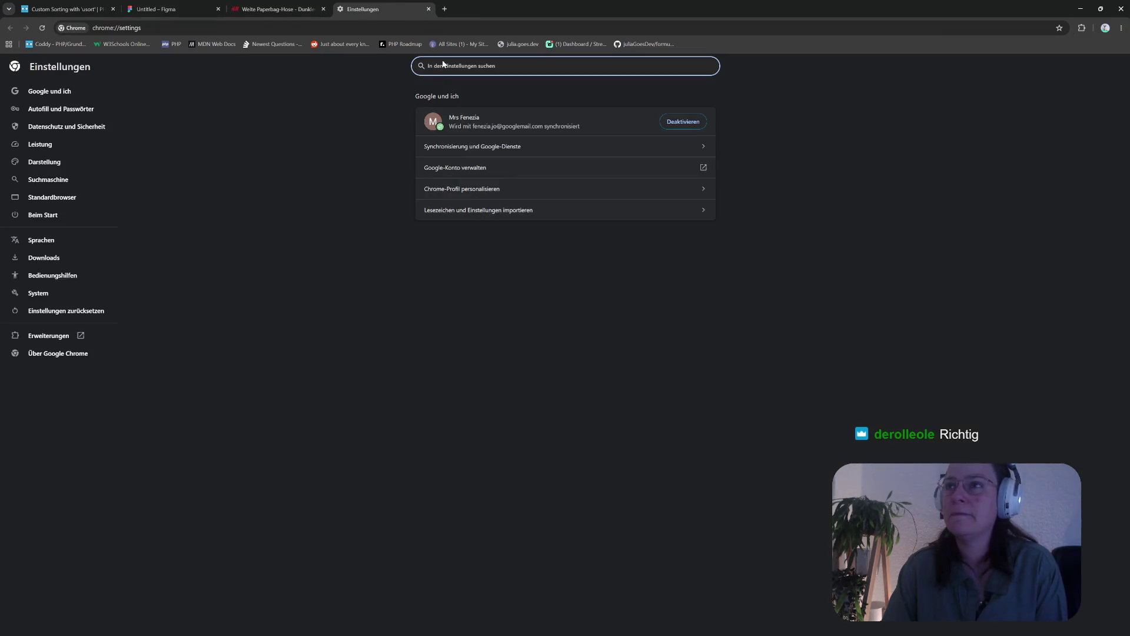
{"action": "type", "text": "d"}
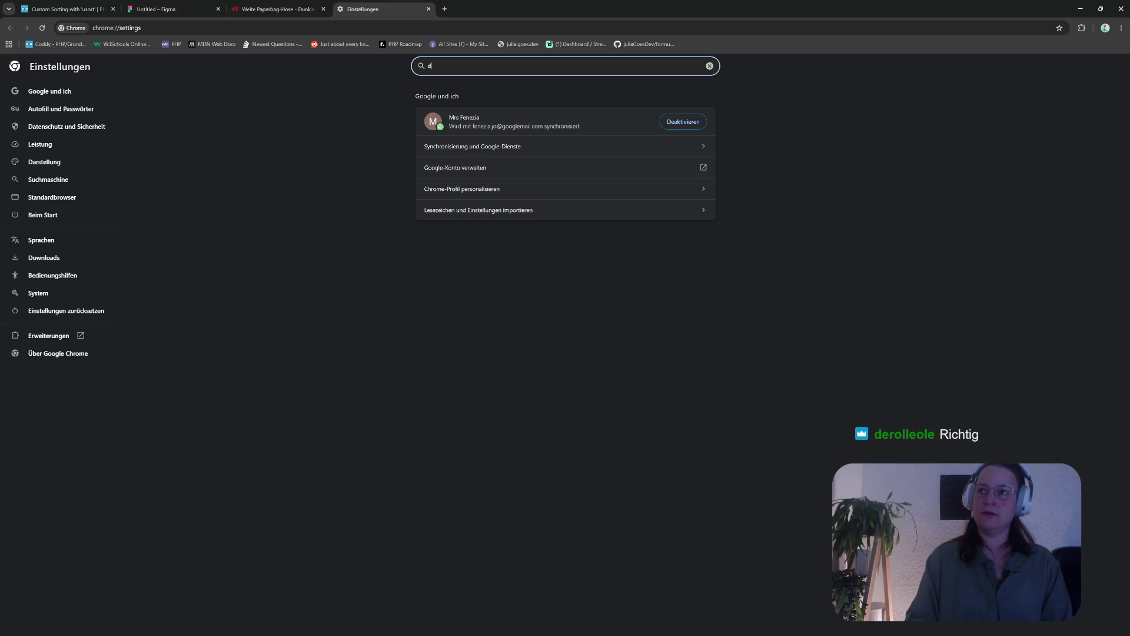
{"action": "type", "text": "ark"}
{"action": "key", "text": "BackSpace"}
{"action": "key", "text": "BackSpace"}
{"action": "key", "text": "BackSpace"}
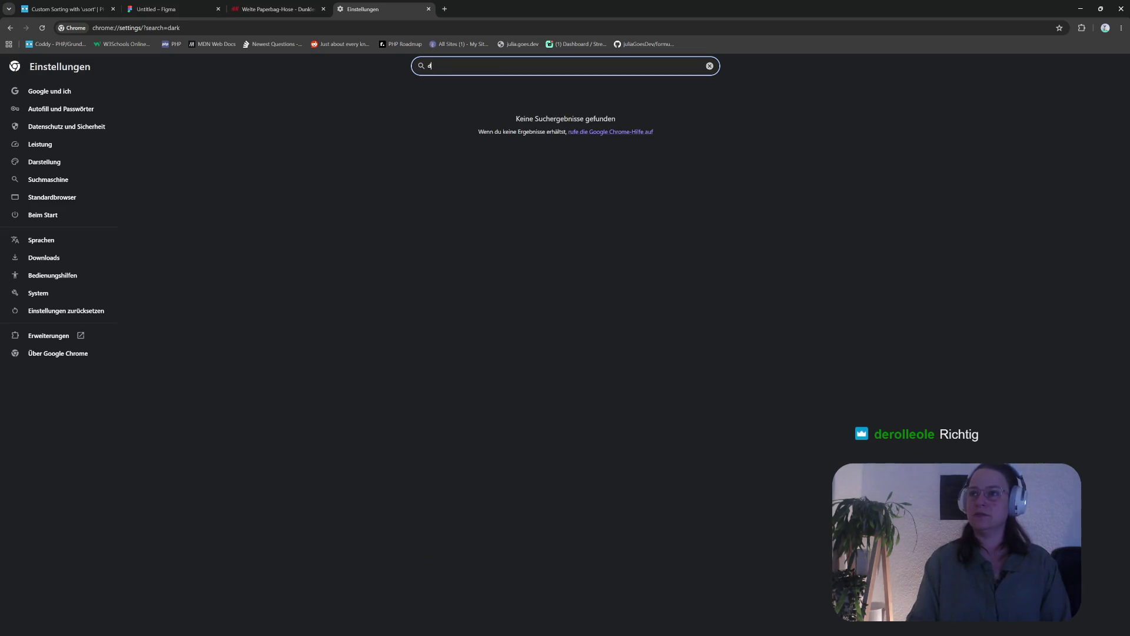
{"action": "type", "text": "mode"}
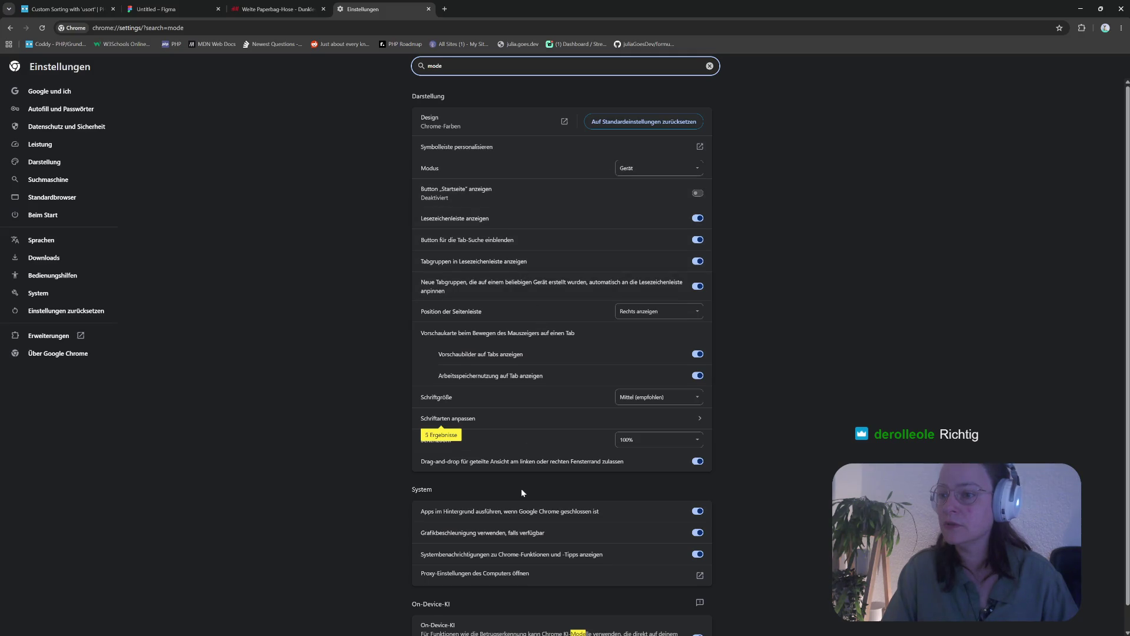
{"action": "scroll", "coordinate": [522, 492], "scroll_direction": "down", "scroll_amount": 1}
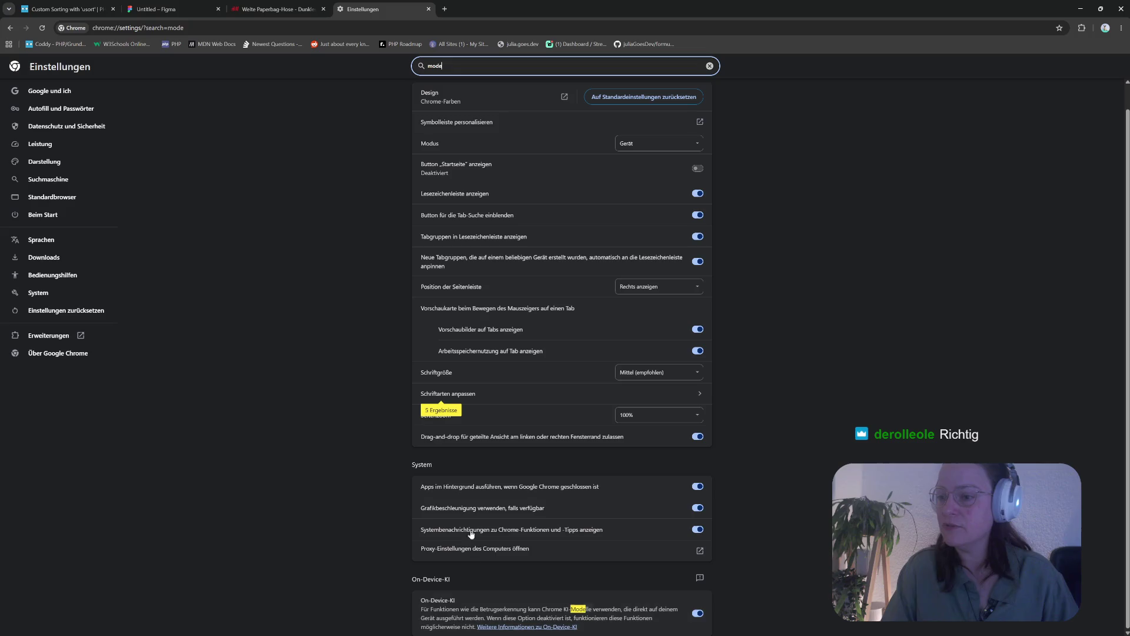
{"action": "scroll", "coordinate": [460, 485], "scroll_direction": "up", "scroll_amount": 1}
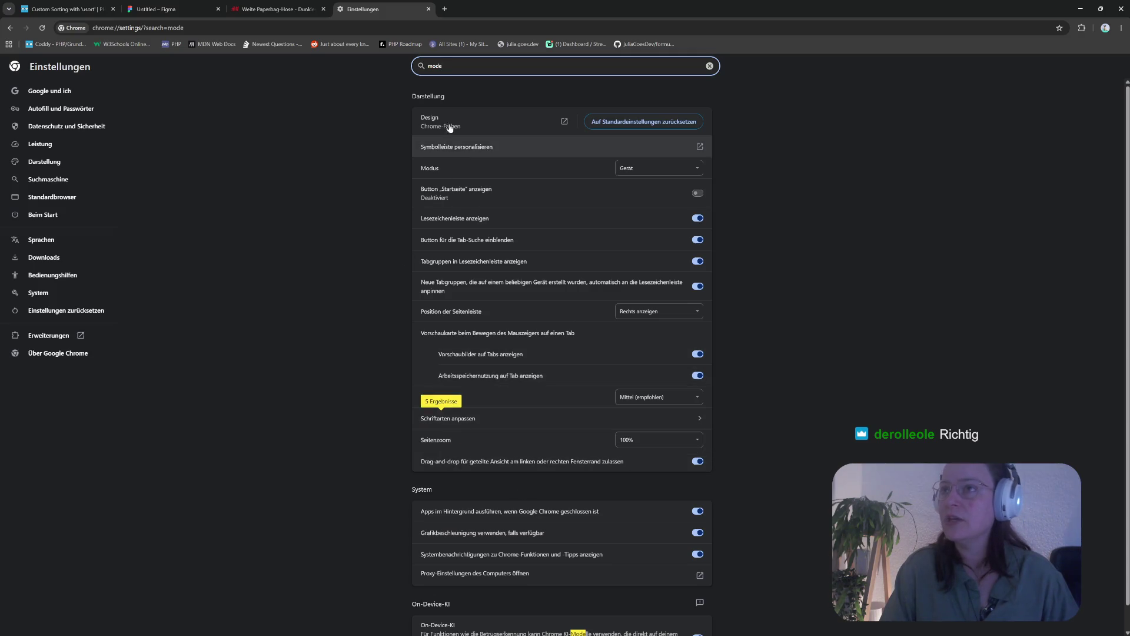
{"action": "double_click", "coordinate": [436, 66]}
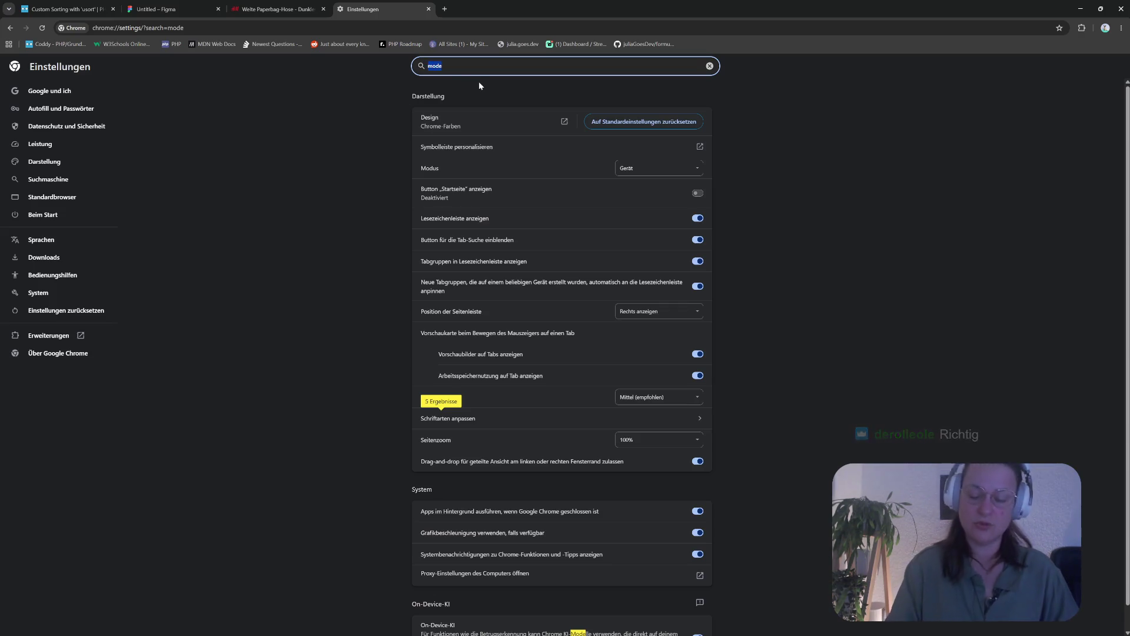
{"action": "type", "text": "dunkel"}
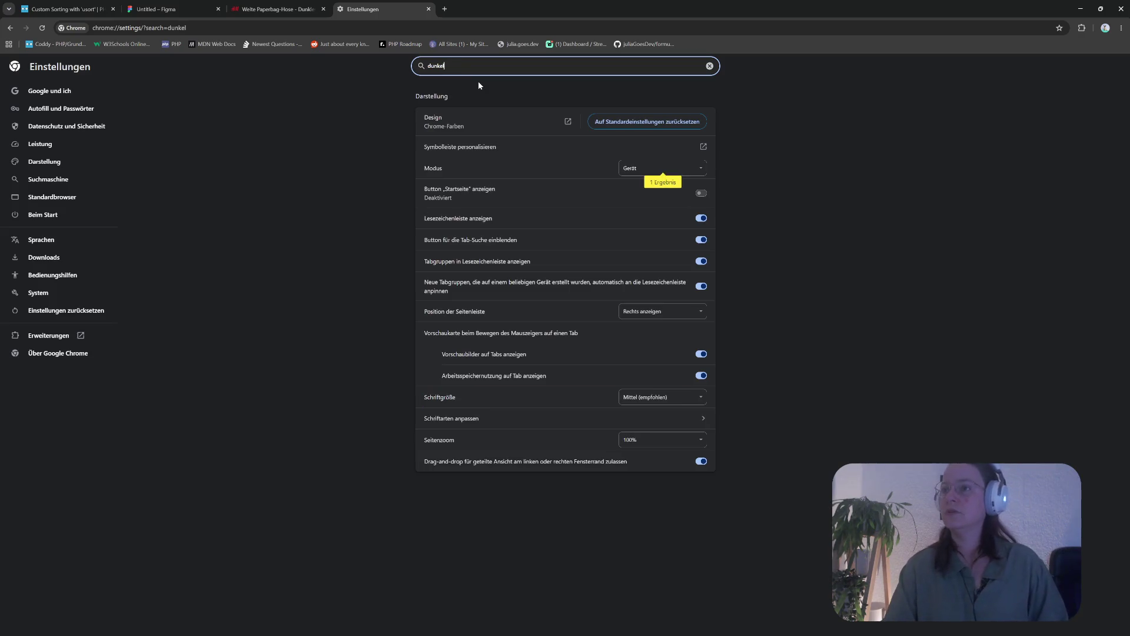
{"action": "left_click", "coordinate": [702, 170]}
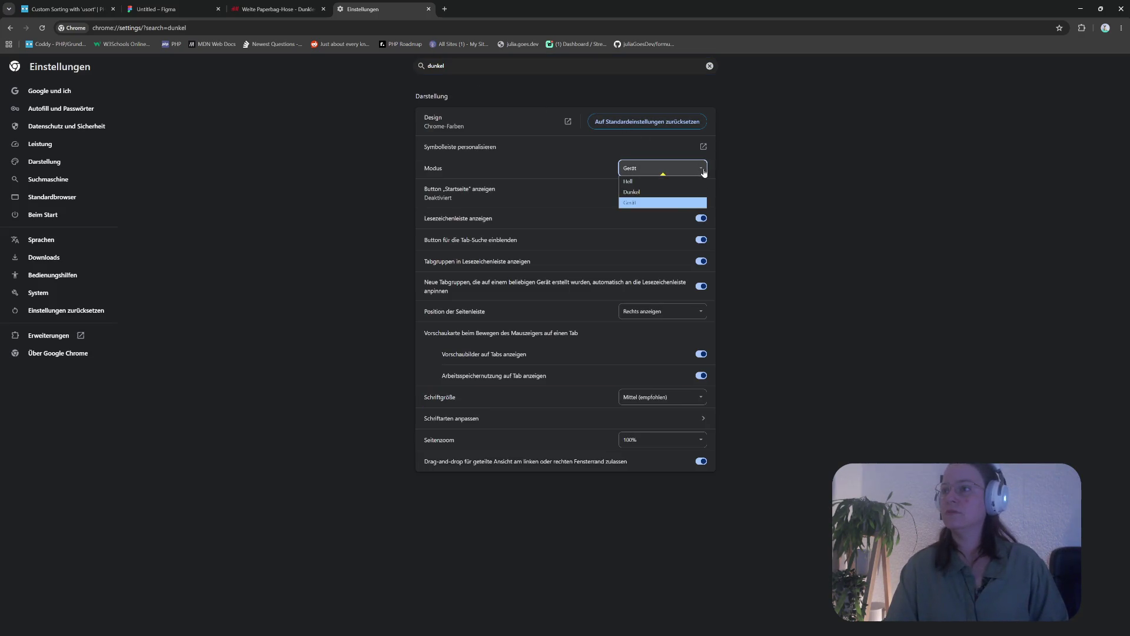
{"action": "left_click", "coordinate": [651, 182]}
Return to the H&M tab and use the H&M logo to reach the Damen homepage
{"action": "left_click", "coordinate": [854, 282]}
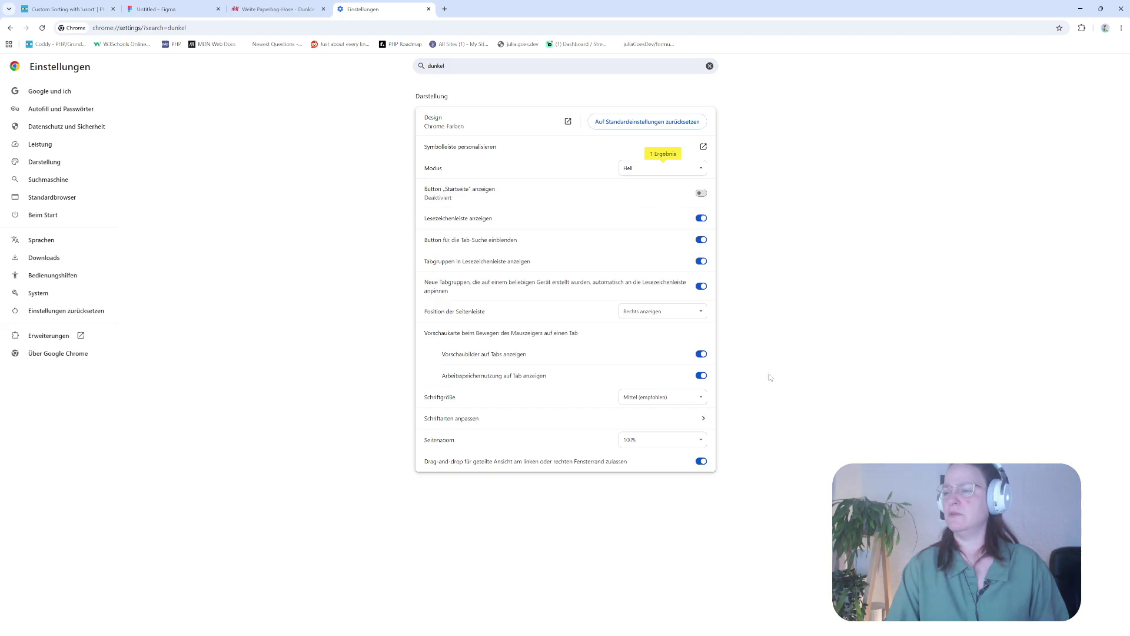
{"action": "left_click", "coordinate": [276, 8]}
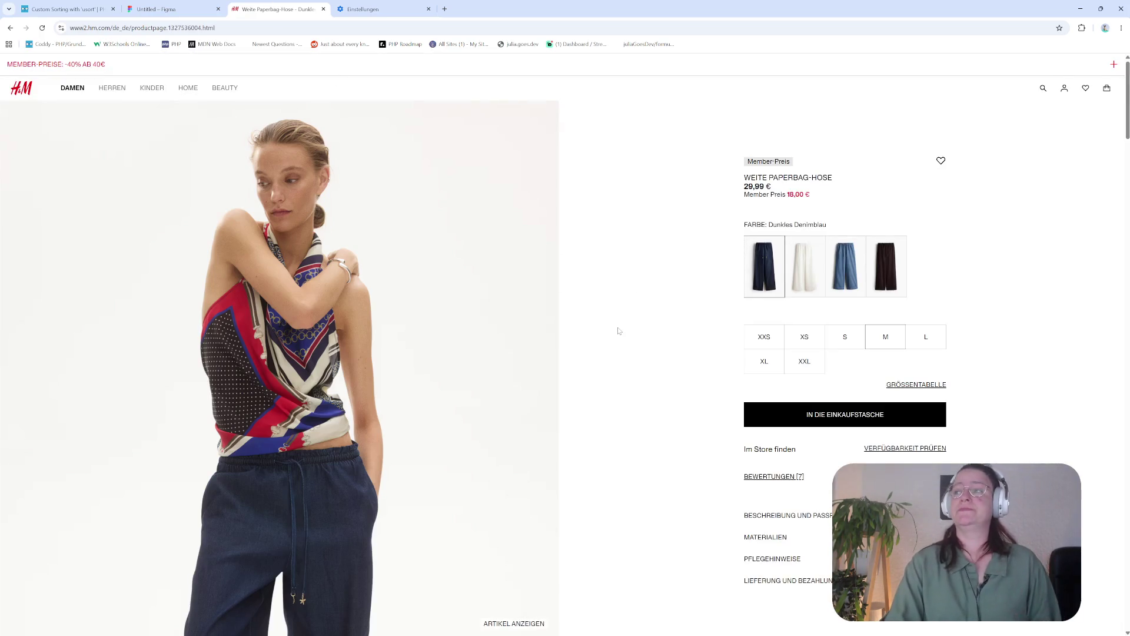
{"action": "left_click", "coordinate": [19, 91]}
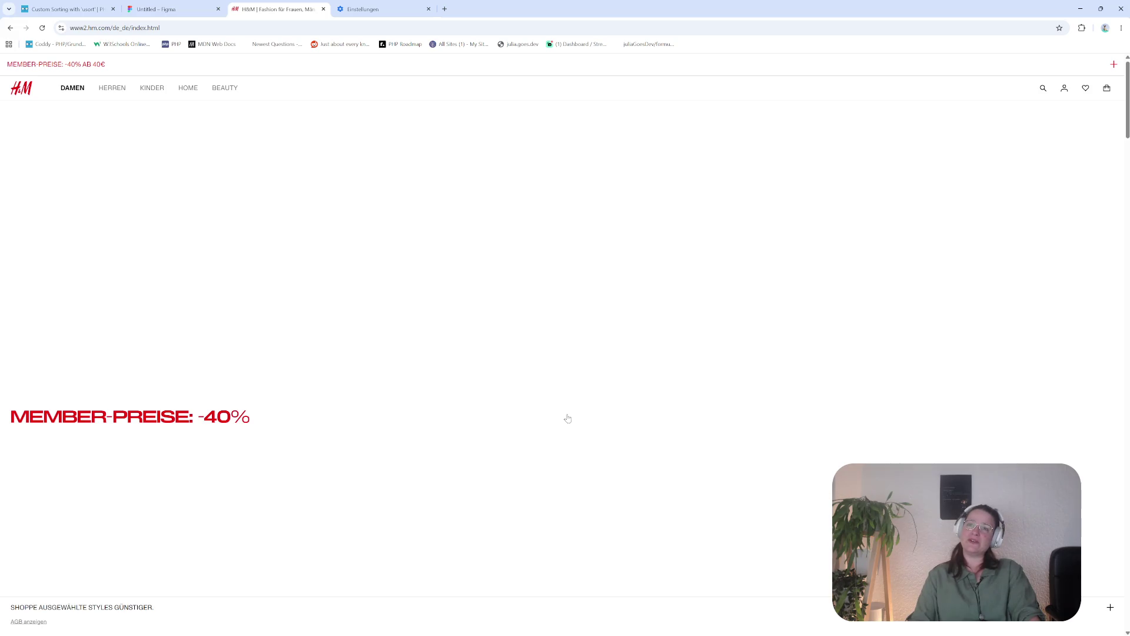
Set Chrome's Modus back to Gerät via a 'dunkel' search and close the Einstellungen tab
{"action": "key", "text": "ctrl+Tab"}
{"action": "type", "text": "dunkel"}
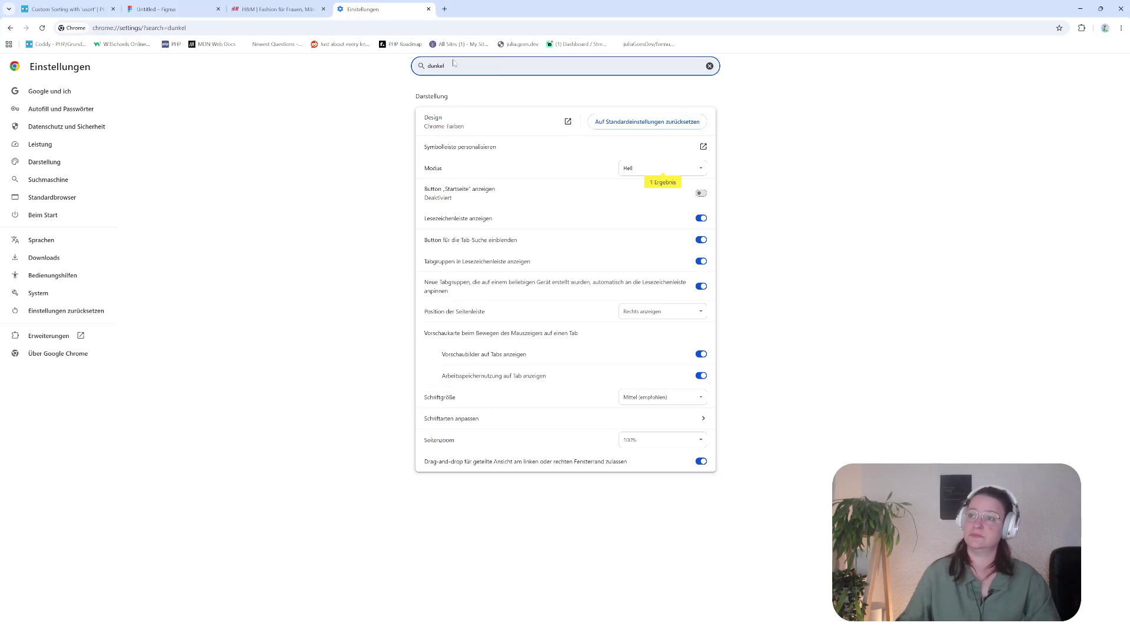
{"action": "left_click", "coordinate": [662, 169]}
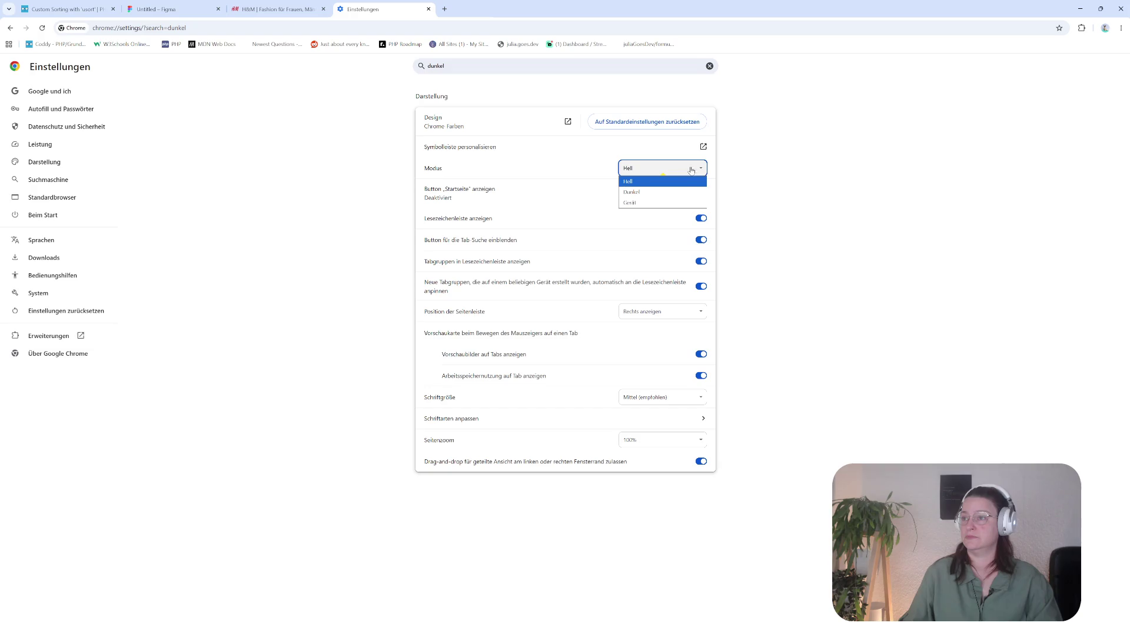
{"action": "left_click", "coordinate": [663, 202]}
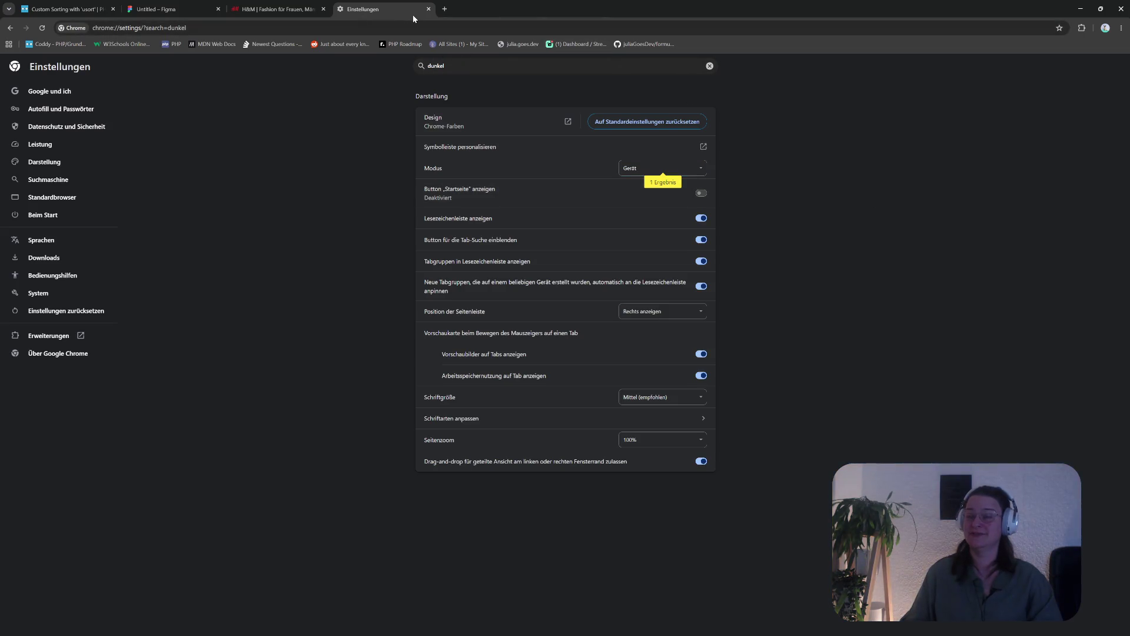
{"action": "left_click", "coordinate": [429, 9]}
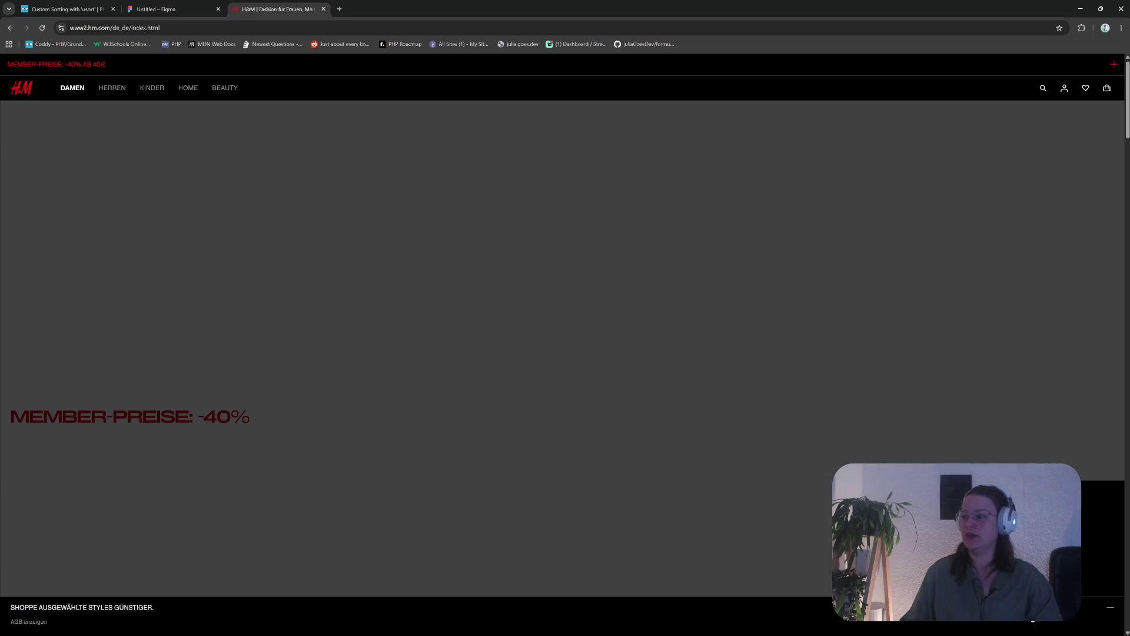
Open the Herren section from the H&M top navigation
{"action": "scroll", "coordinate": [401, 498], "scroll_direction": "down", "scroll_amount": 4}
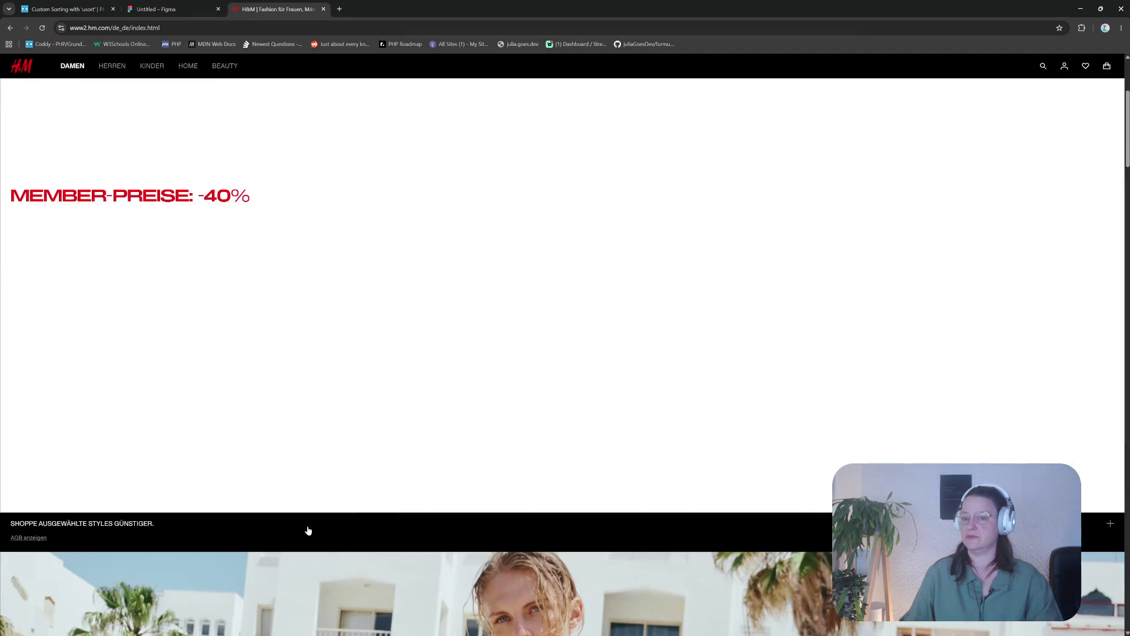
{"action": "left_click", "coordinate": [1111, 525]}
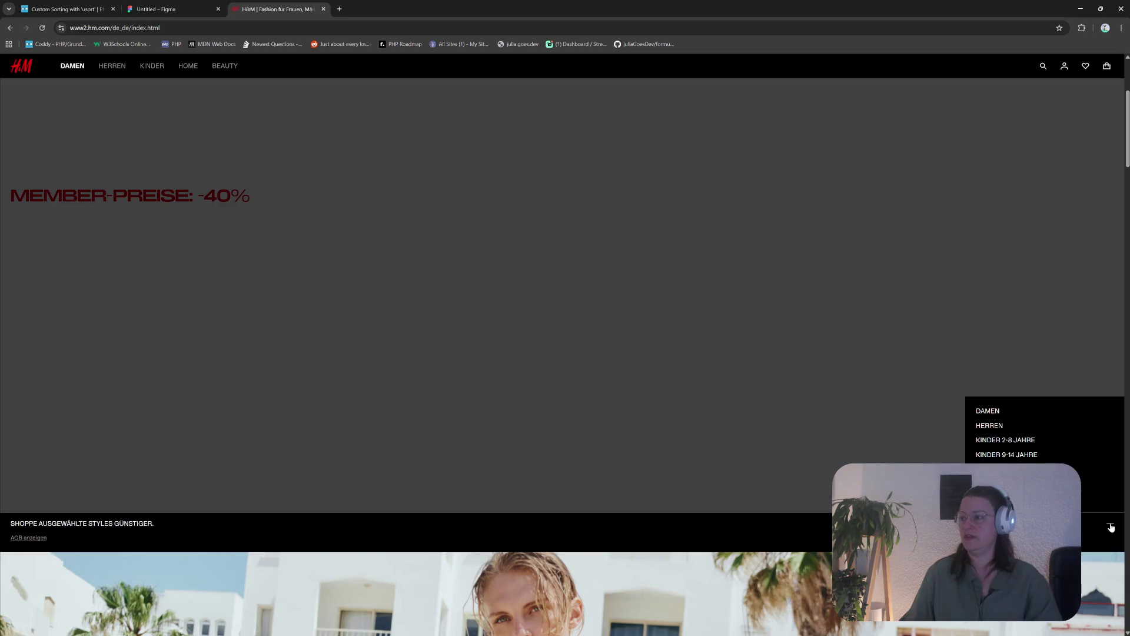
{"action": "left_click", "coordinate": [1111, 527]}
{"action": "scroll", "coordinate": [824, 489], "scroll_direction": "down", "scroll_amount": 5}
{"action": "scroll", "coordinate": [681, 465], "scroll_direction": "up", "scroll_amount": 6}
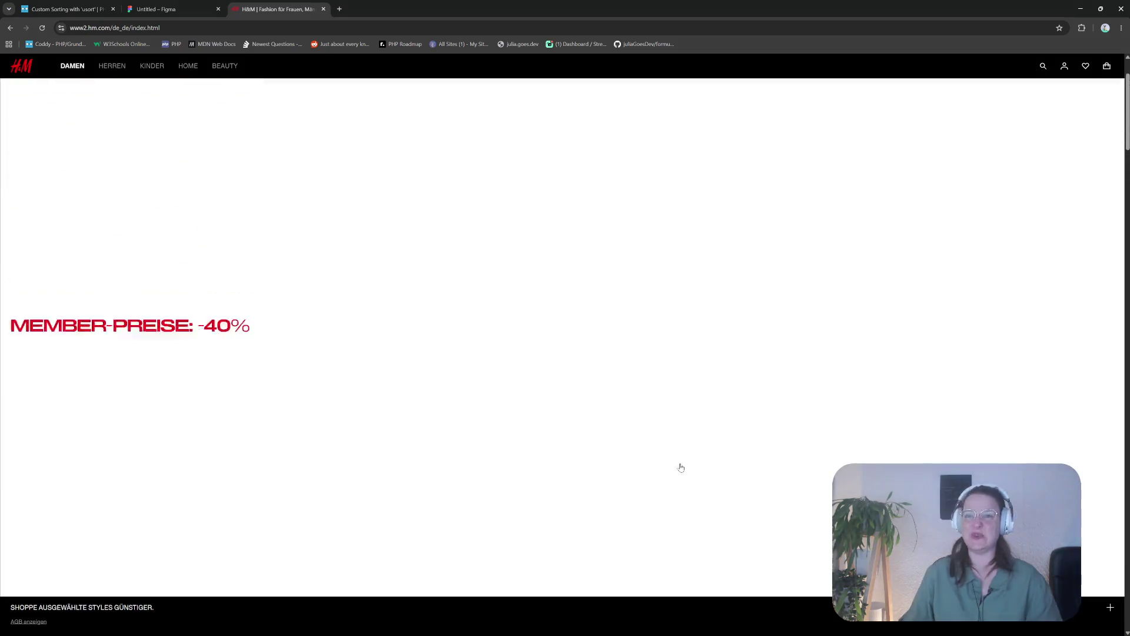
{"action": "scroll", "coordinate": [677, 471], "scroll_direction": "up", "scroll_amount": 2}
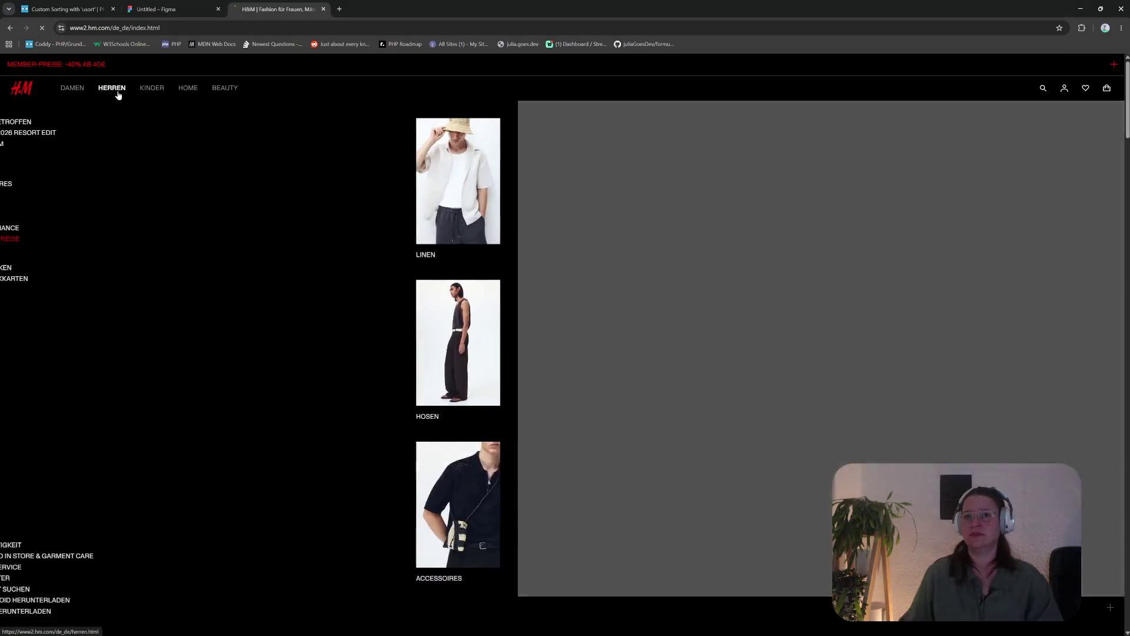
{"action": "left_click", "coordinate": [118, 93]}
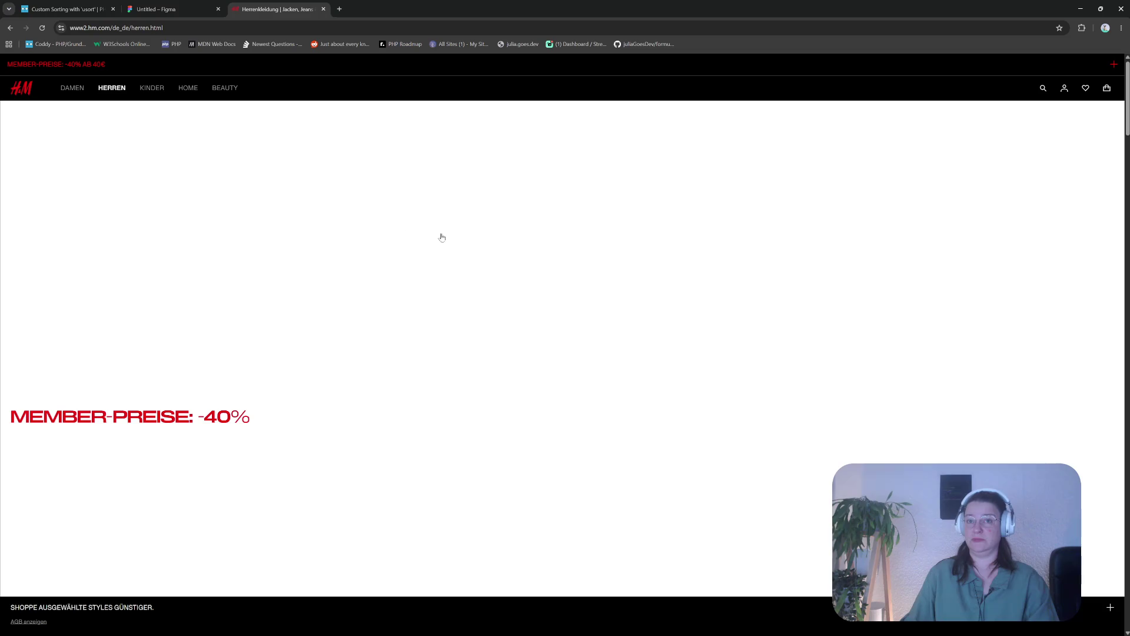
Bring up the Junge 2-8 Jahre categories from the Kinder menu
{"action": "mouse_move", "coordinate": [154, 96]}
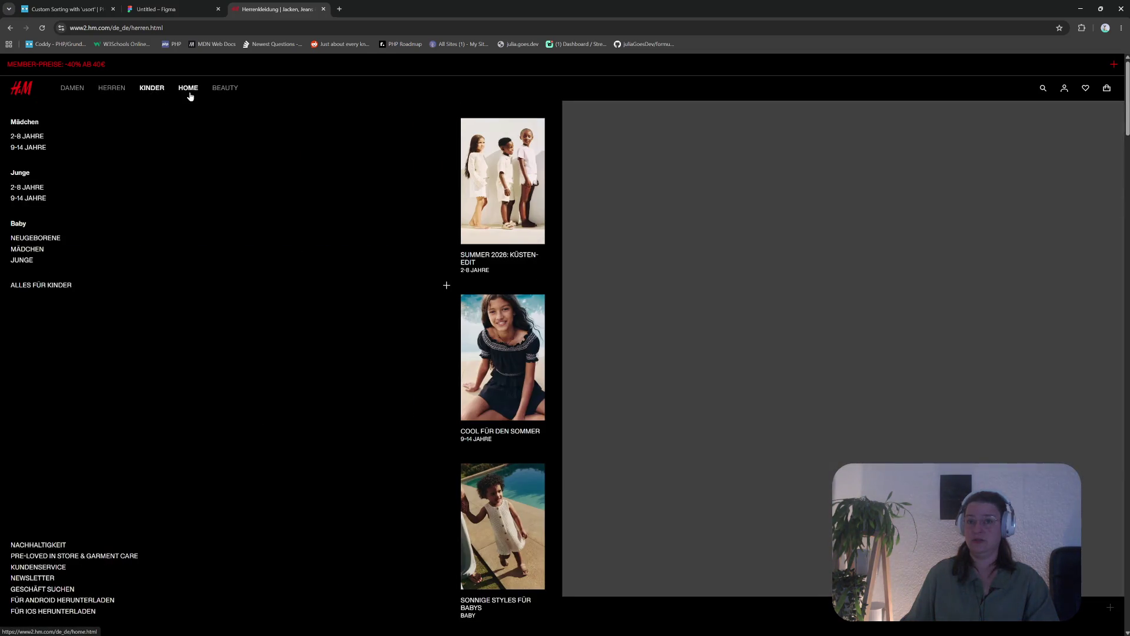
{"action": "mouse_move", "coordinate": [189, 93]}
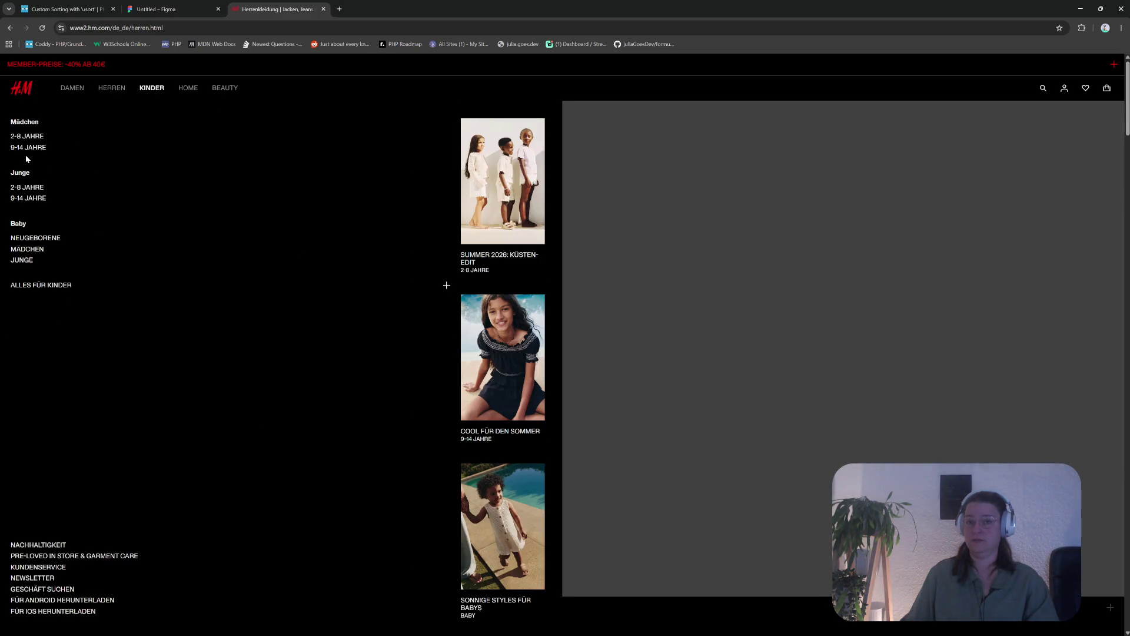
{"action": "left_click", "coordinate": [26, 188]}
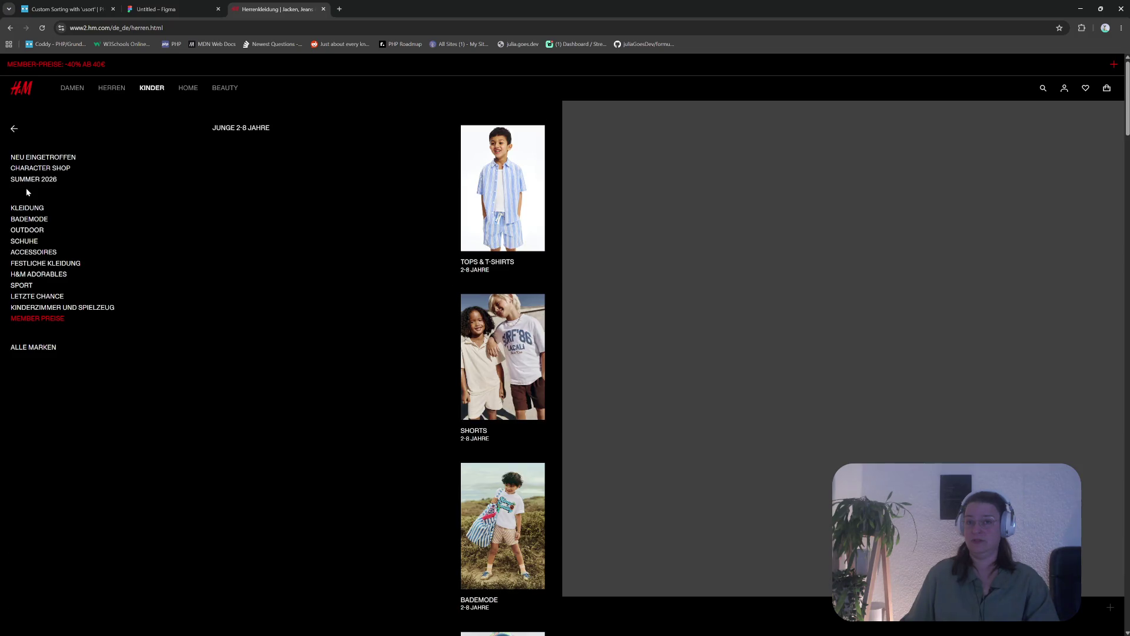
Open the boys' 2-8 Outdoor jackets listing and scroll through the products
{"action": "left_click", "coordinate": [27, 230]}
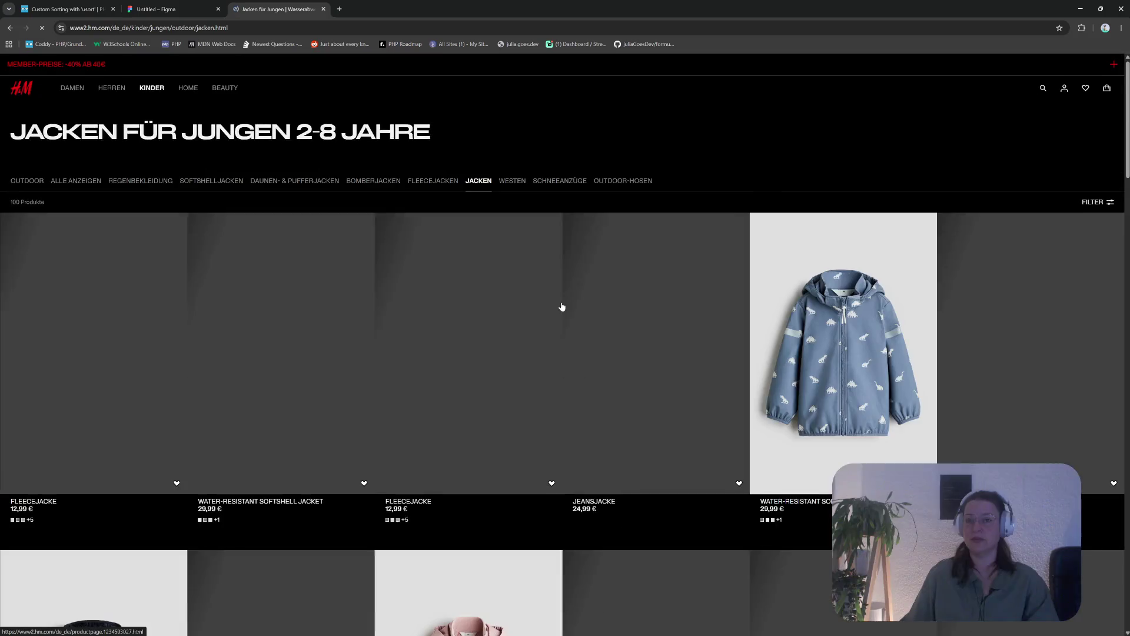
{"action": "scroll", "coordinate": [487, 370], "scroll_direction": "down", "scroll_amount": 5}
{"action": "scroll", "coordinate": [487, 369], "scroll_direction": "up", "scroll_amount": 5}
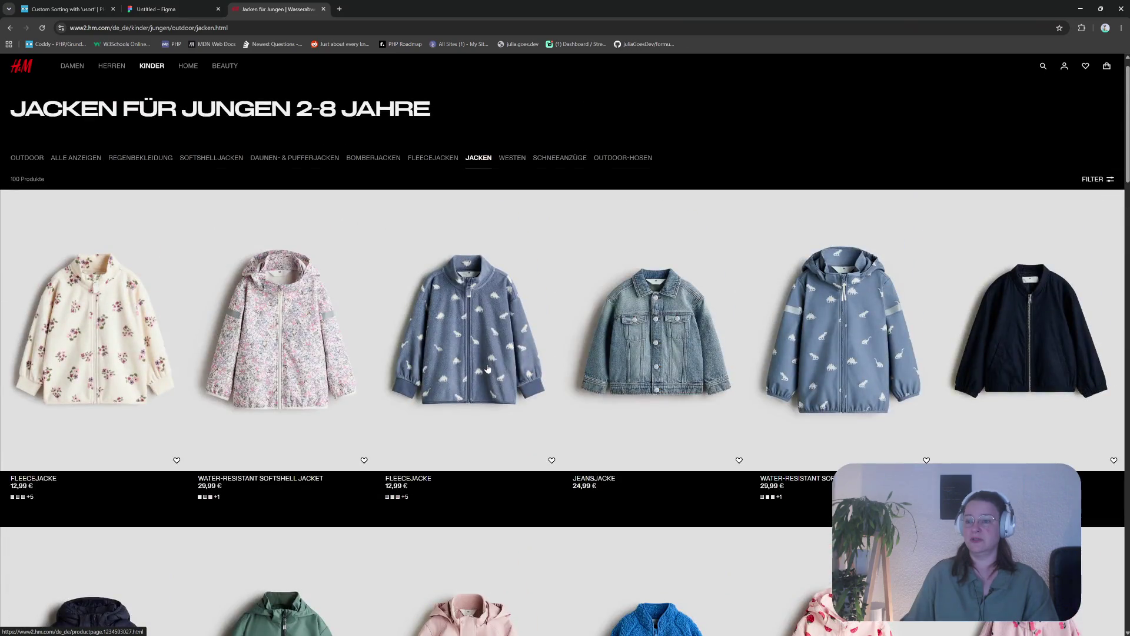
{"action": "scroll", "coordinate": [488, 369], "scroll_direction": "down", "scroll_amount": 3}
{"action": "scroll", "coordinate": [483, 362], "scroll_direction": "up", "scroll_amount": 4}
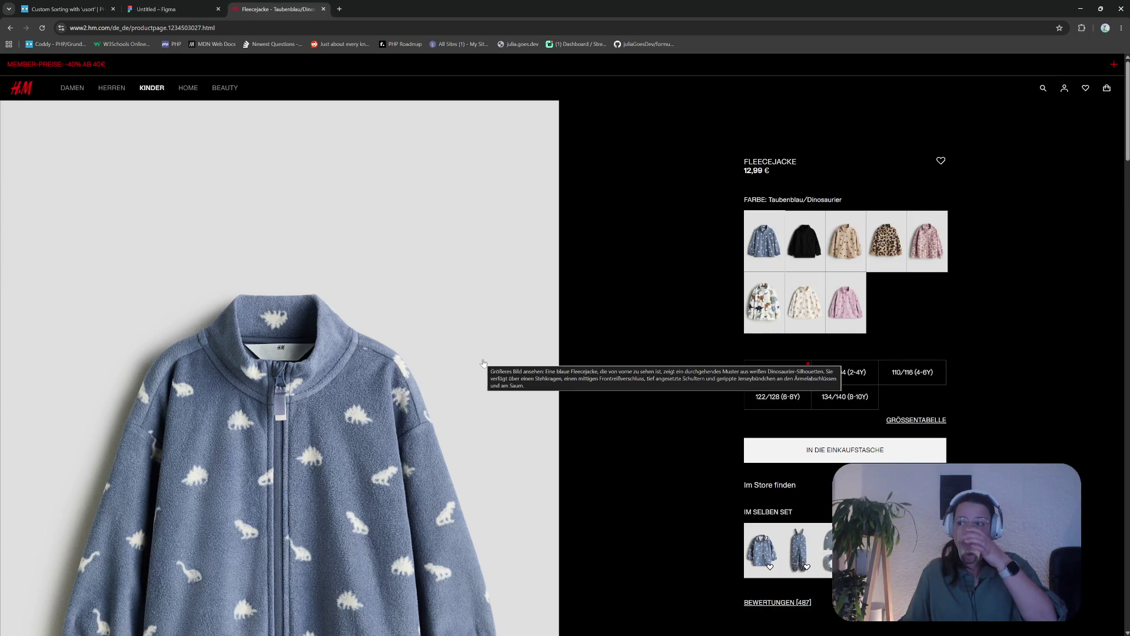
{"action": "scroll", "coordinate": [474, 366], "scroll_direction": "down", "scroll_amount": 1}
{"action": "scroll", "coordinate": [466, 373], "scroll_direction": "down", "scroll_amount": 5}
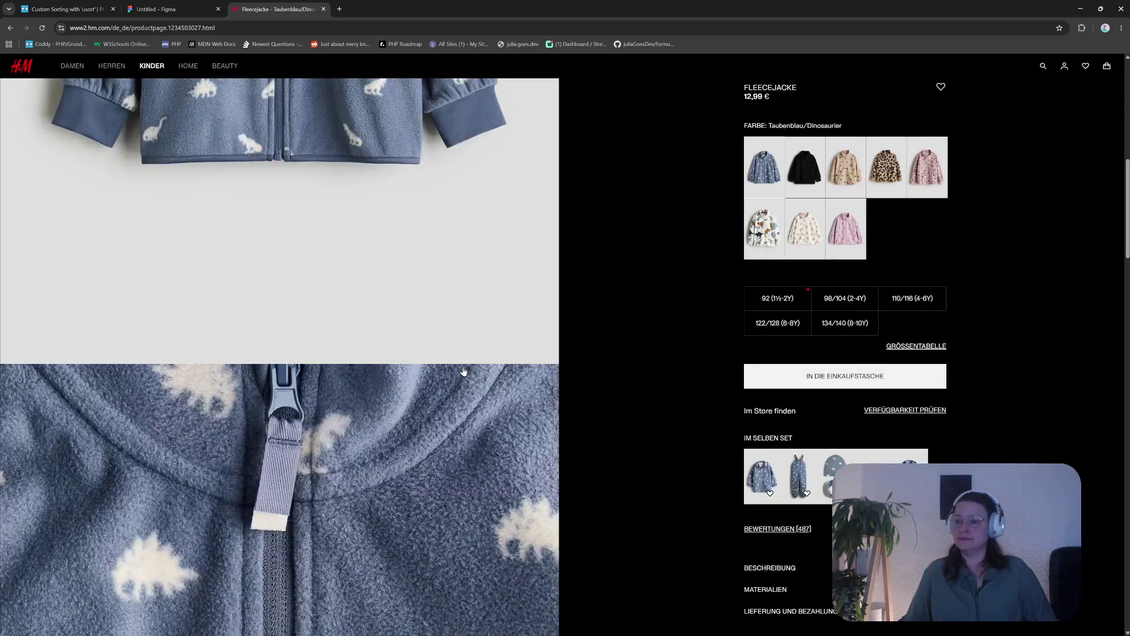
{"action": "scroll", "coordinate": [462, 368], "scroll_direction": "down", "scroll_amount": 5}
{"action": "scroll", "coordinate": [451, 379], "scroll_direction": "down", "scroll_amount": 5}
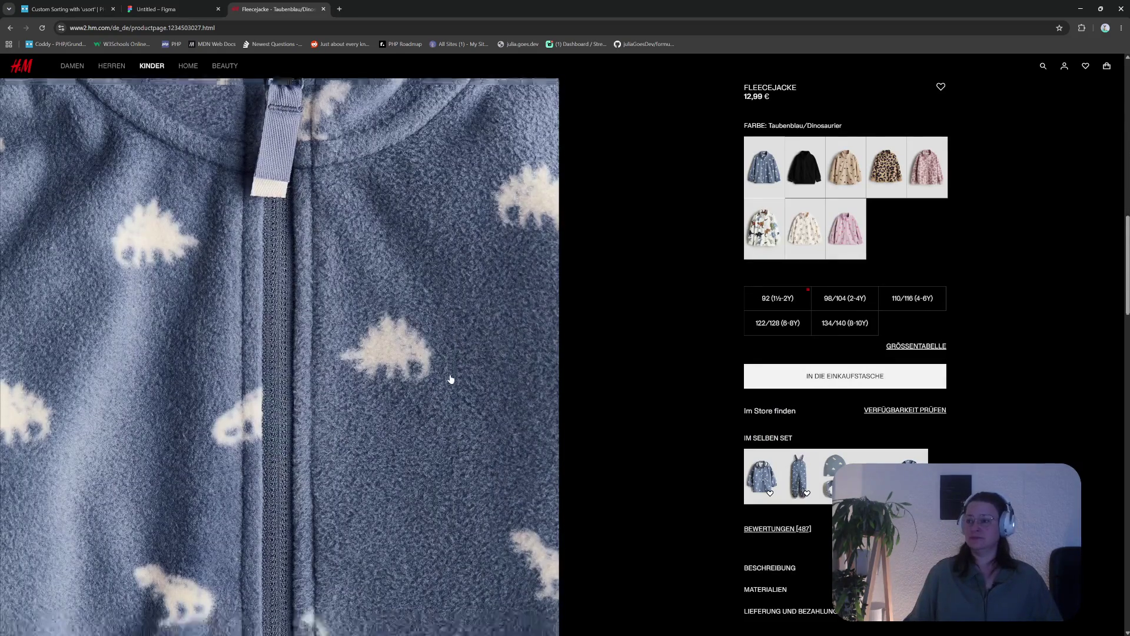
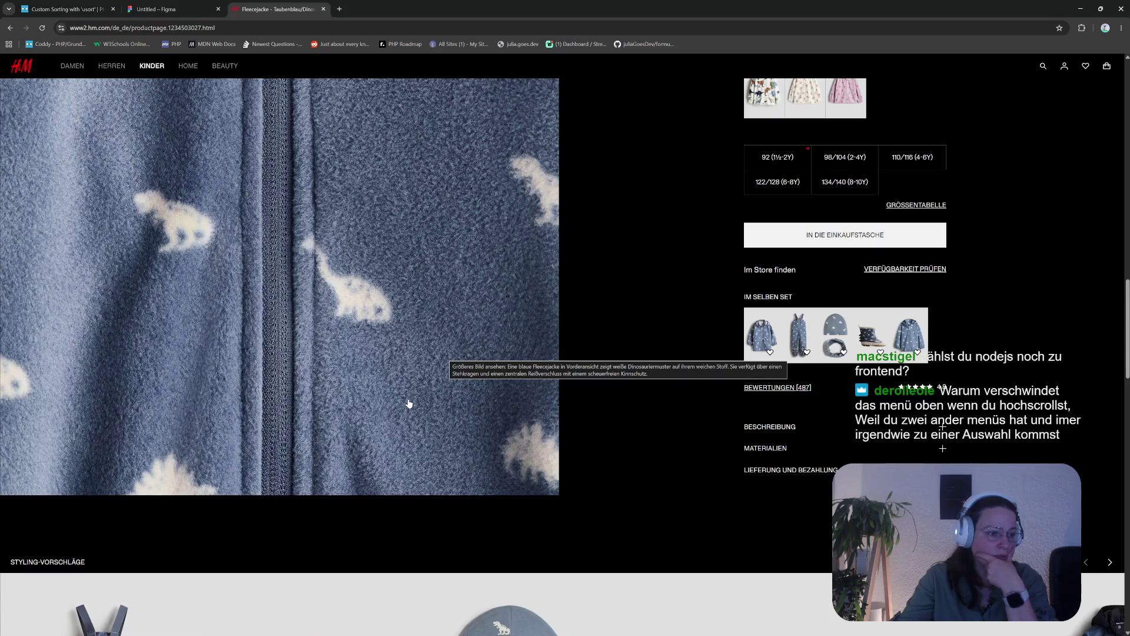
Scroll back to the top of the Fleecejacke page and open the category side menu
{"action": "scroll", "coordinate": [621, 359], "scroll_direction": "down", "scroll_amount": 7}
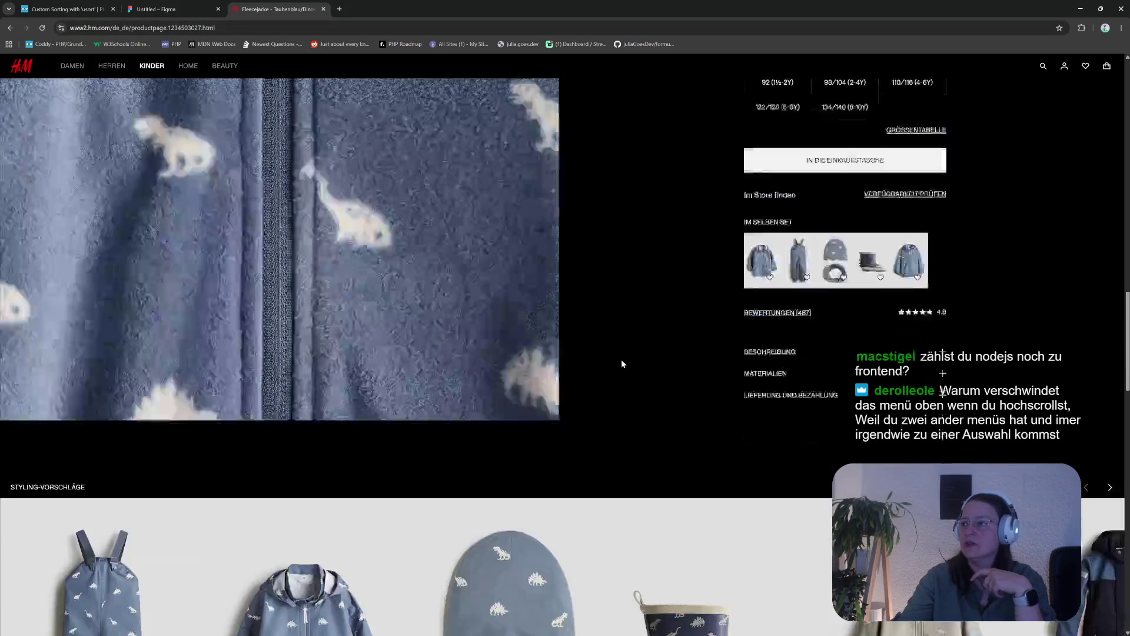
{"action": "scroll", "coordinate": [626, 445], "scroll_direction": "up", "scroll_amount": 9}
{"action": "scroll", "coordinate": [598, 409], "scroll_direction": "up", "scroll_amount": 3}
{"action": "scroll", "coordinate": [598, 422], "scroll_direction": "down", "scroll_amount": 2}
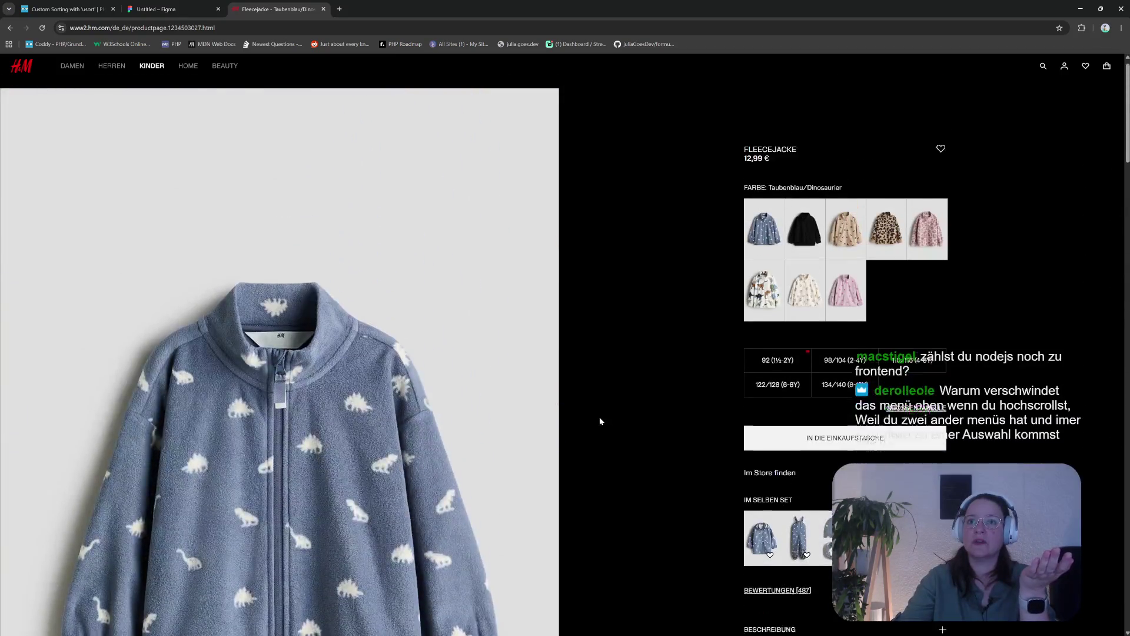
{"action": "scroll", "coordinate": [581, 308], "scroll_direction": "up", "scroll_amount": 3}
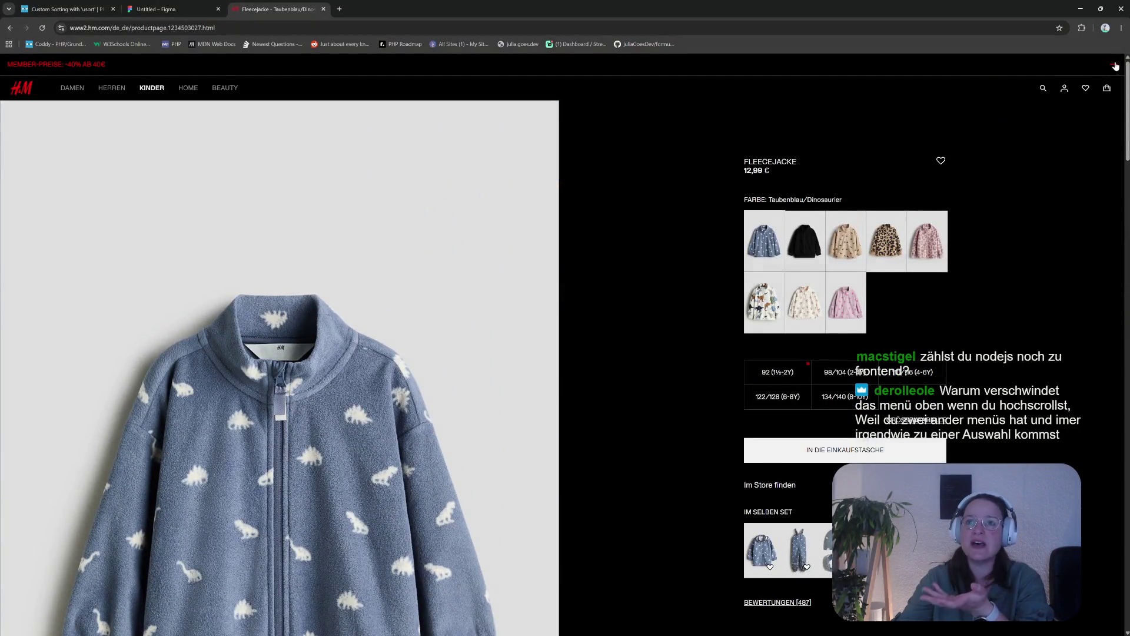
{"action": "left_click", "coordinate": [1115, 66]}
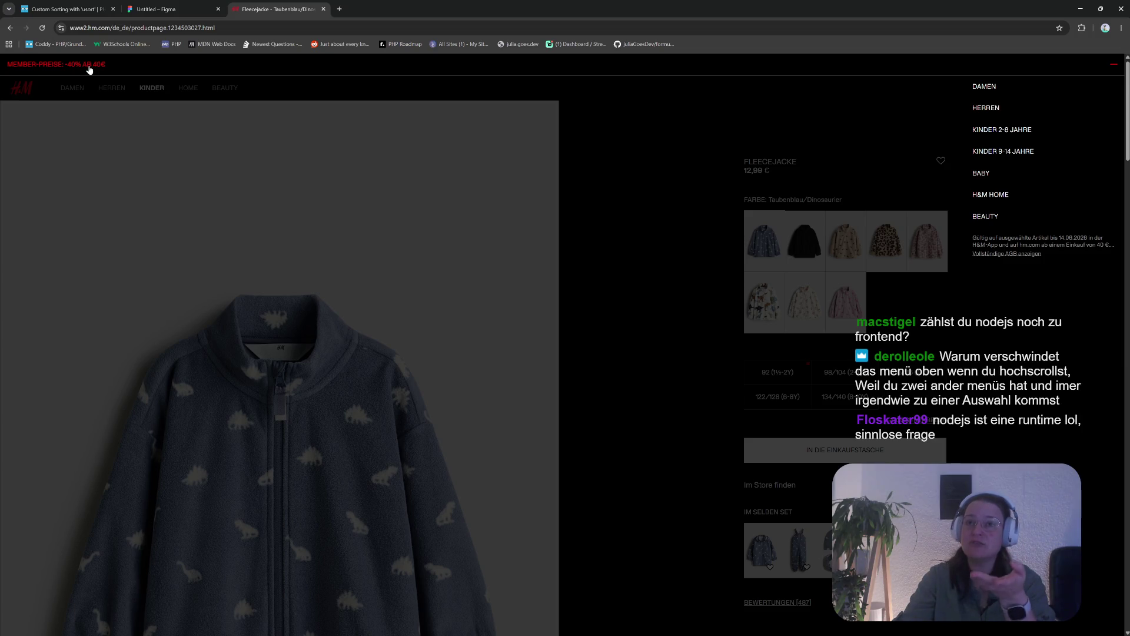
Open the women's Member-Preise -40% listing of 337 products and scroll through it
{"action": "left_click", "coordinate": [989, 88]}
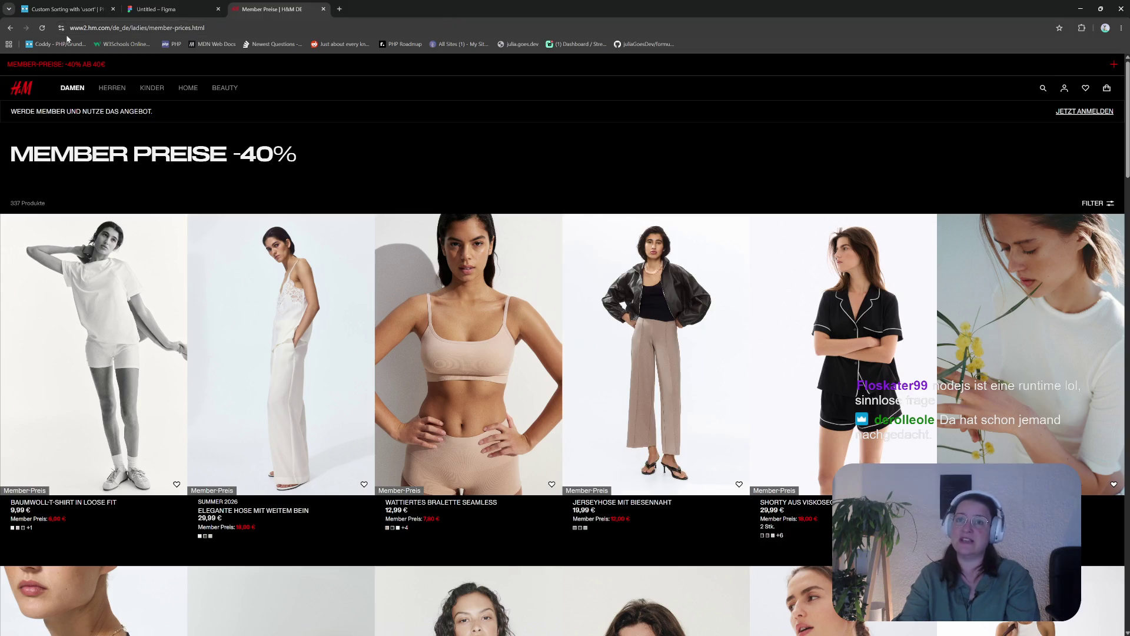
{"action": "scroll", "coordinate": [578, 261], "scroll_direction": "down", "scroll_amount": 10}
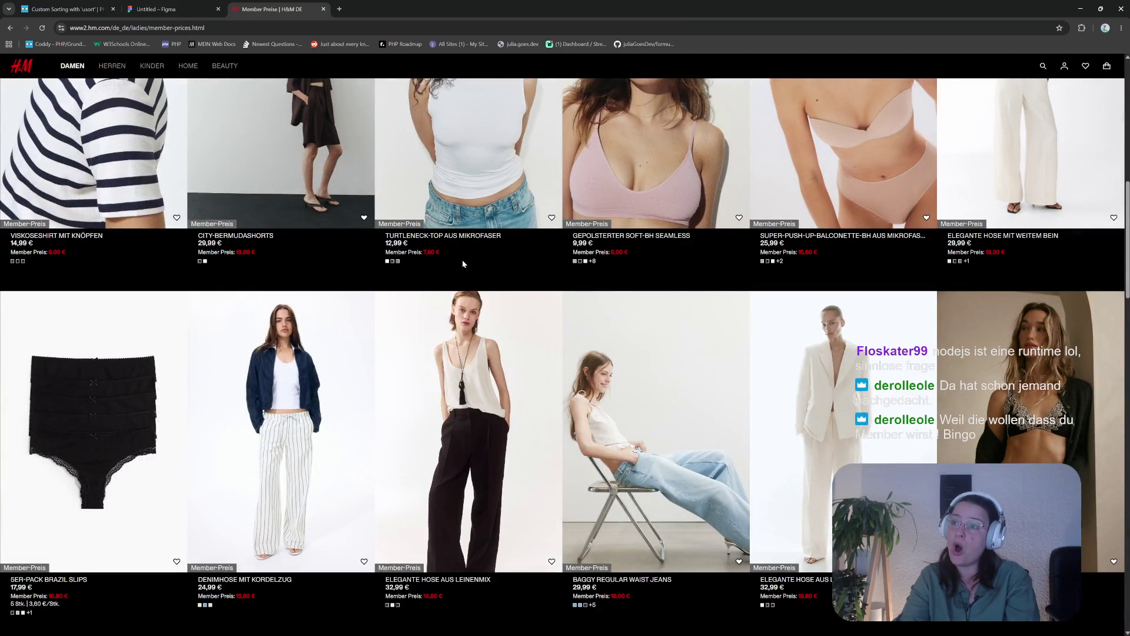
{"action": "scroll", "coordinate": [401, 395], "scroll_direction": "up", "scroll_amount": 10}
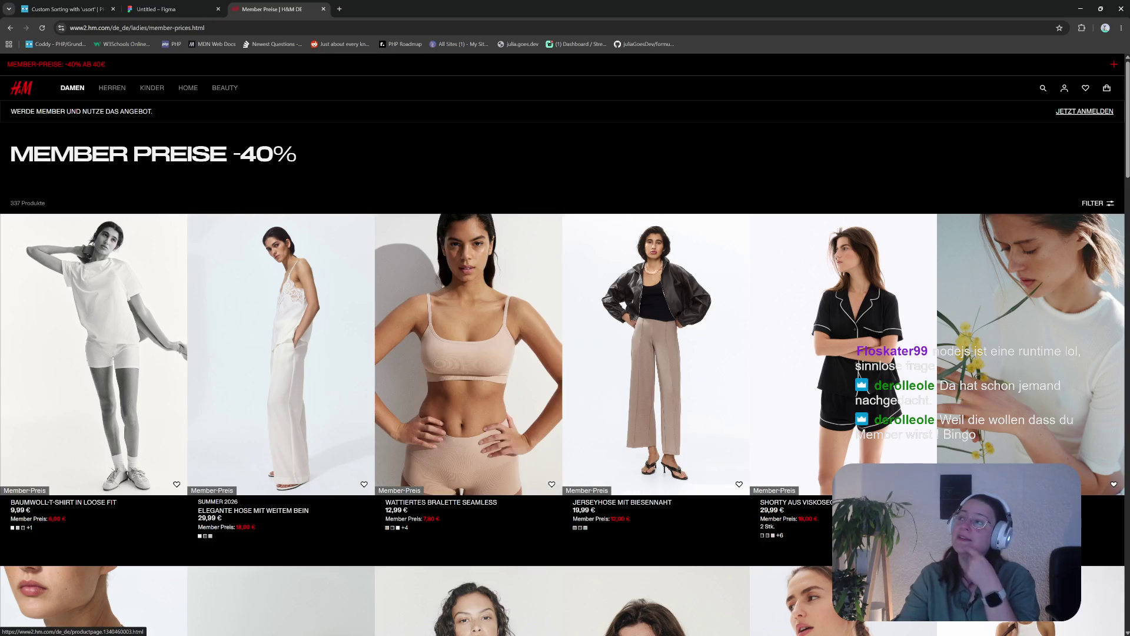
From the homepage, choose DAMEN in the Member-Preise banner's category list
{"action": "left_click", "coordinate": [31, 90]}
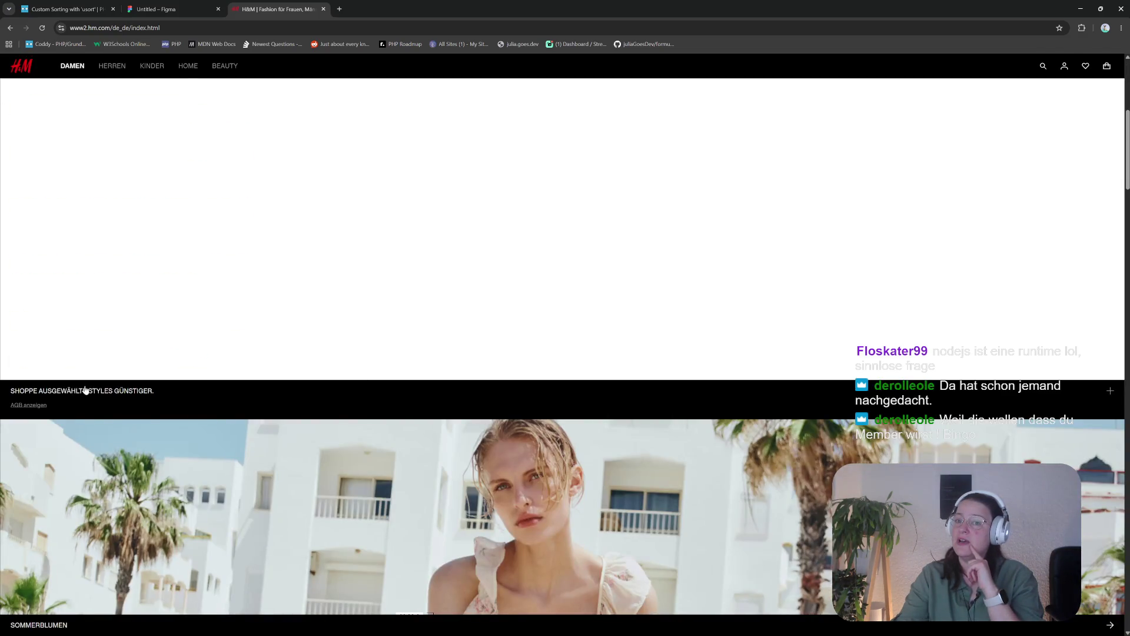
{"action": "left_click", "coordinate": [1112, 391]}
{"action": "left_click", "coordinate": [1112, 391]}
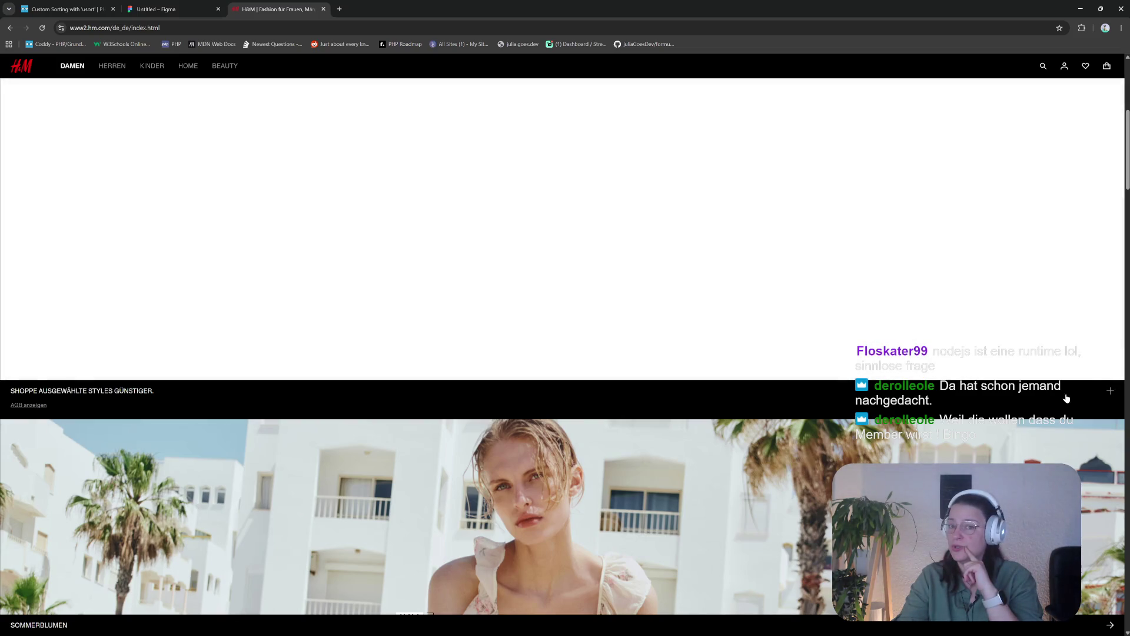
{"action": "left_click", "coordinate": [1112, 391]}
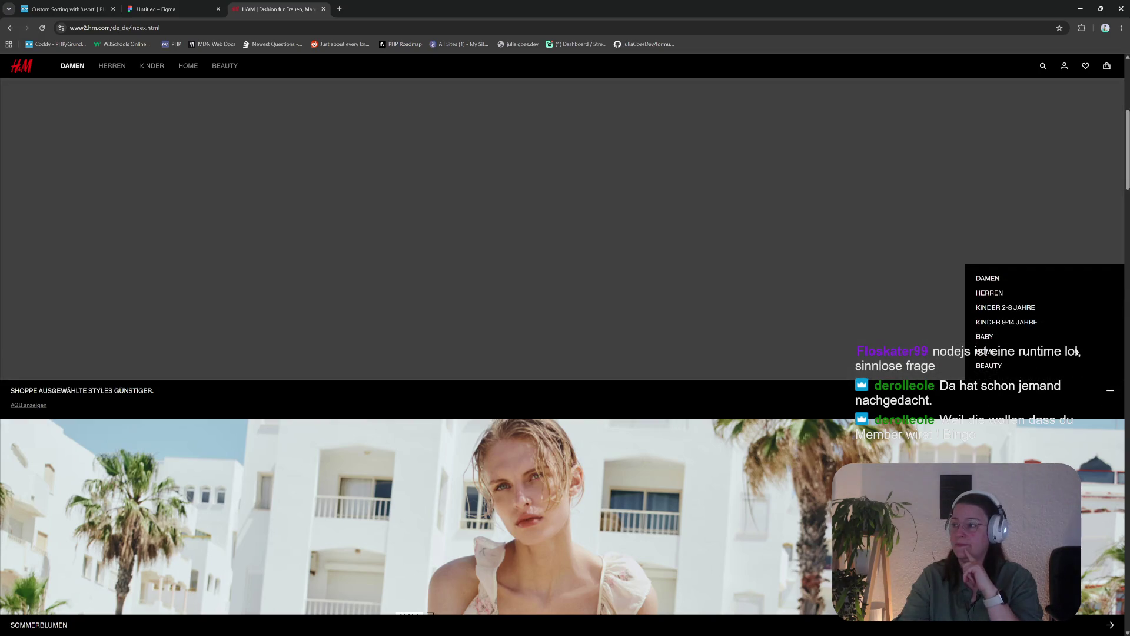
{"action": "left_click", "coordinate": [987, 280]}
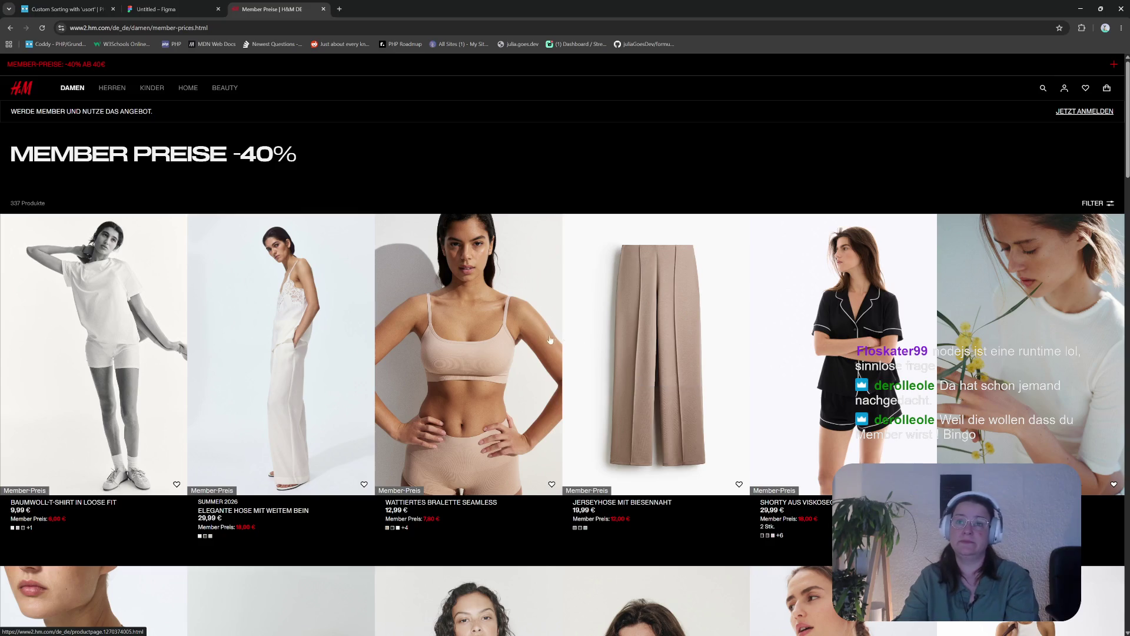
Go back to the homepage and scroll down to the Sommerblumen campaign section
{"action": "left_click", "coordinate": [25, 89]}
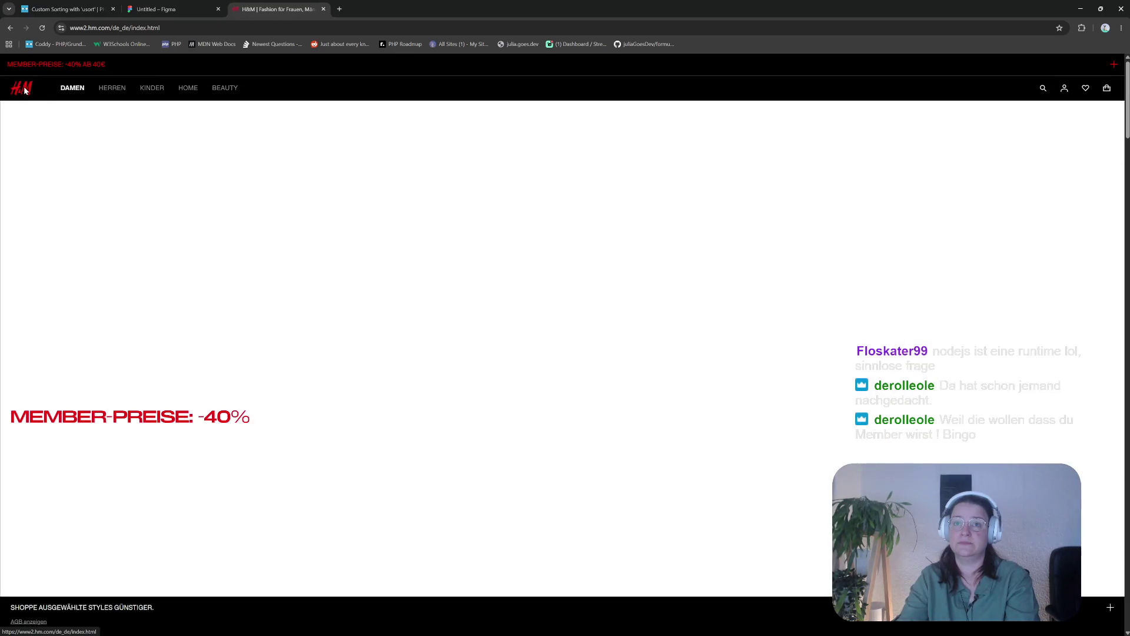
{"action": "scroll", "coordinate": [182, 194], "scroll_direction": "down", "scroll_amount": 1}
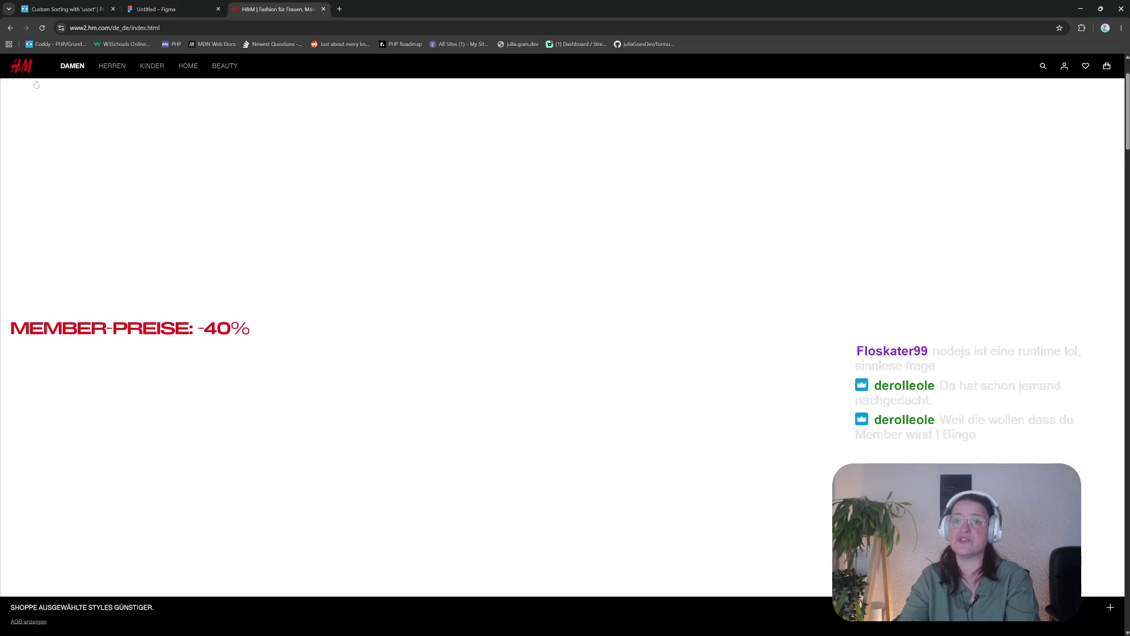
{"action": "scroll", "coordinate": [182, 277], "scroll_direction": "down", "scroll_amount": 4}
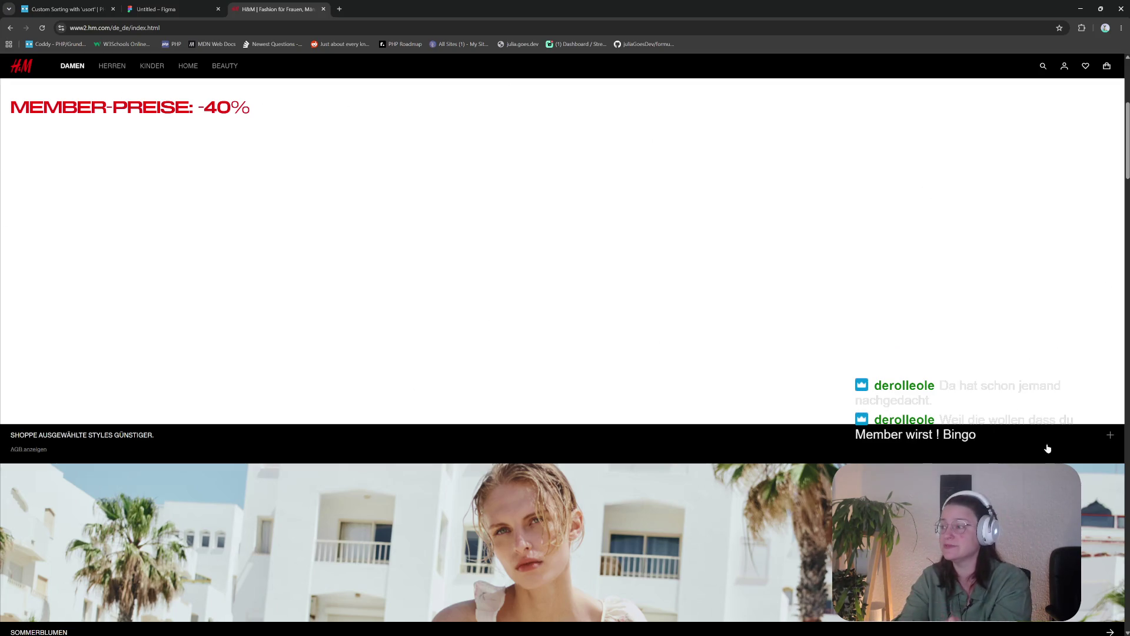
{"action": "scroll", "coordinate": [653, 369], "scroll_direction": "down", "scroll_amount": 7}
{"action": "scroll", "coordinate": [625, 392], "scroll_direction": "down", "scroll_amount": 3}
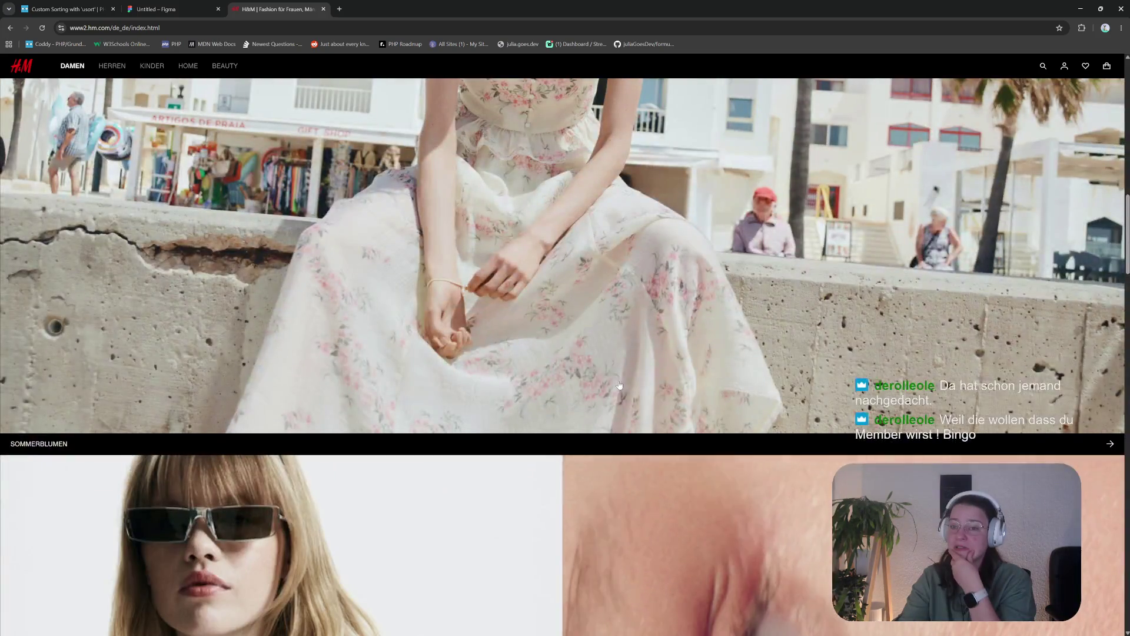
{"action": "left_click", "coordinate": [1110, 444]}
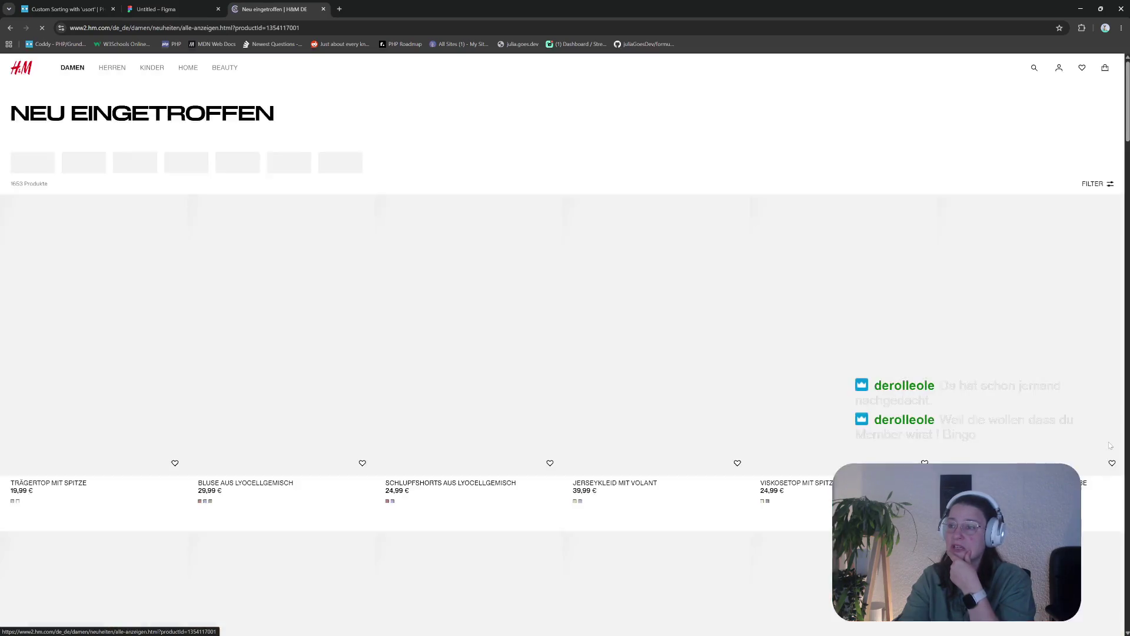
{"action": "scroll", "coordinate": [579, 486], "scroll_direction": "down", "scroll_amount": 4}
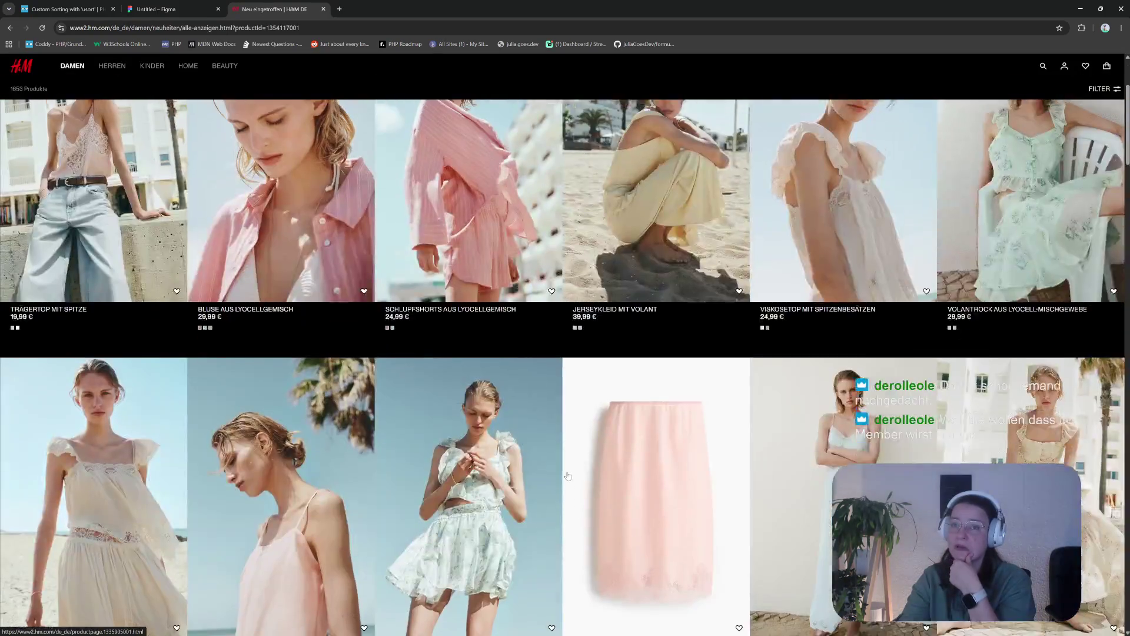
{"action": "scroll", "coordinate": [544, 442], "scroll_direction": "down", "scroll_amount": 5}
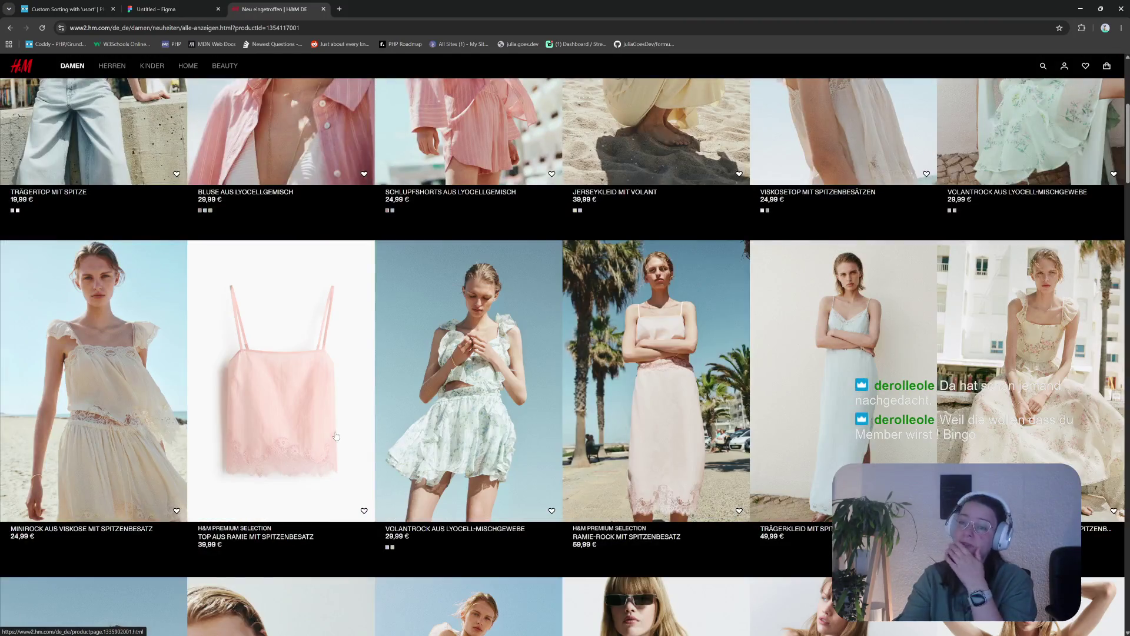
{"action": "left_click", "coordinate": [22, 67]}
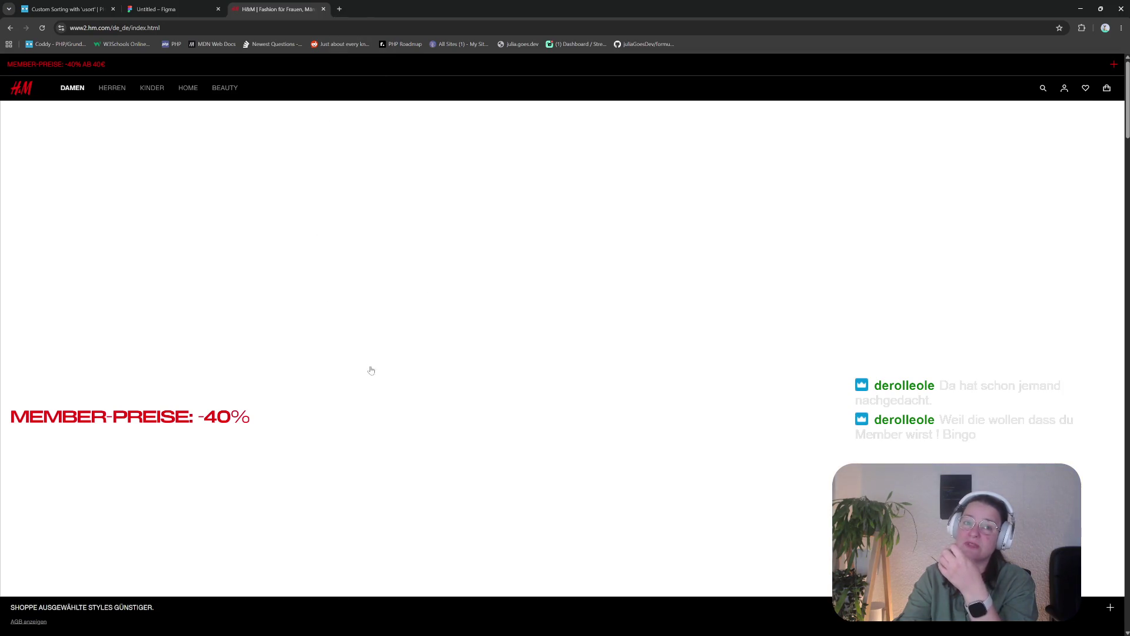
{"action": "scroll", "coordinate": [441, 365], "scroll_direction": "down", "scroll_amount": 10}
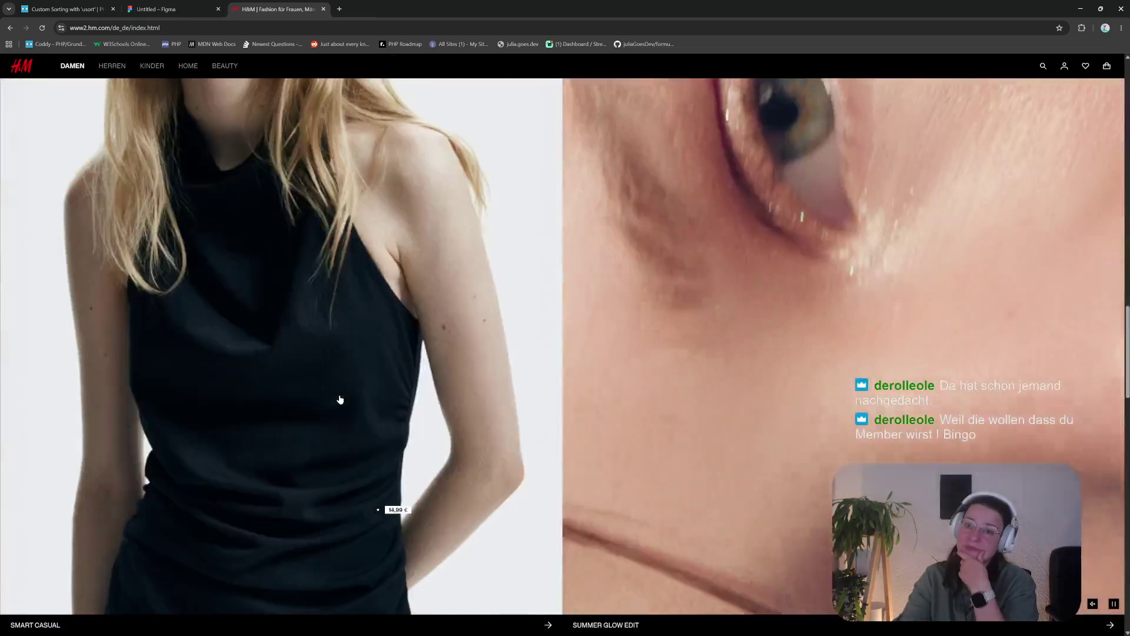
{"action": "scroll", "coordinate": [330, 399], "scroll_direction": "down", "scroll_amount": 11}
{"action": "scroll", "coordinate": [321, 397], "scroll_direction": "up", "scroll_amount": 5}
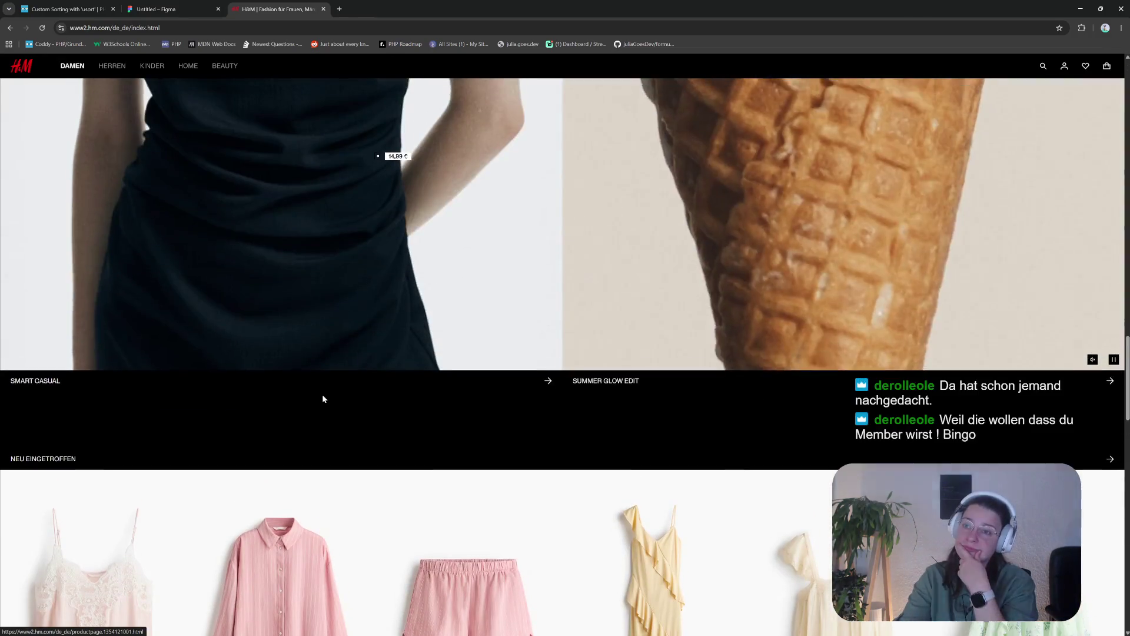
{"action": "scroll", "coordinate": [322, 399], "scroll_direction": "down", "scroll_amount": 12}
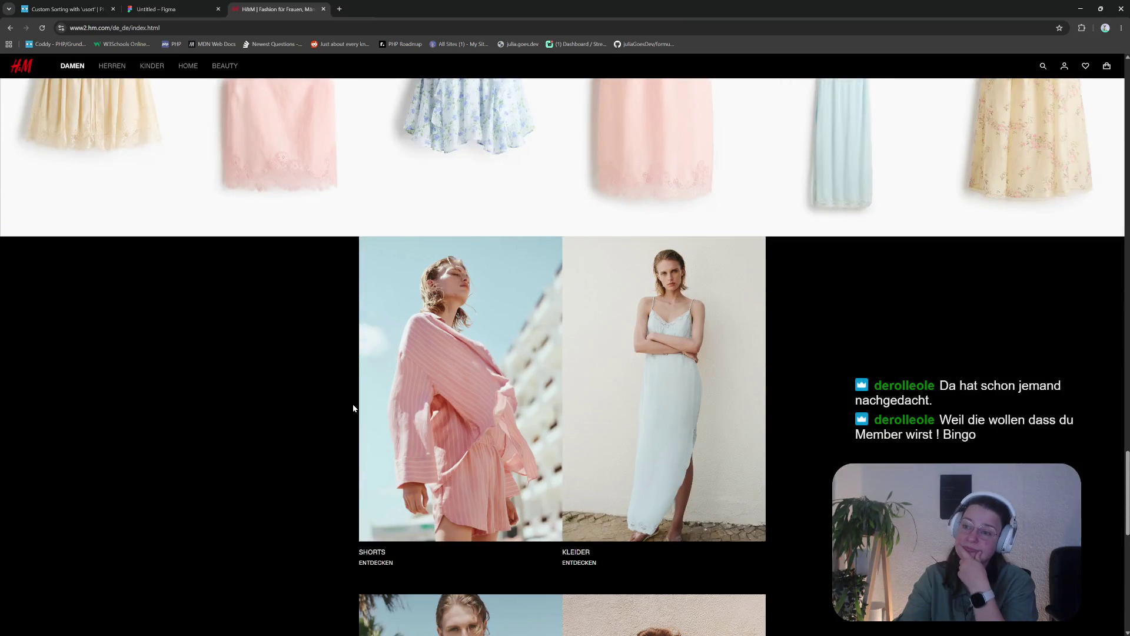
{"action": "scroll", "coordinate": [353, 406], "scroll_direction": "down", "scroll_amount": 6}
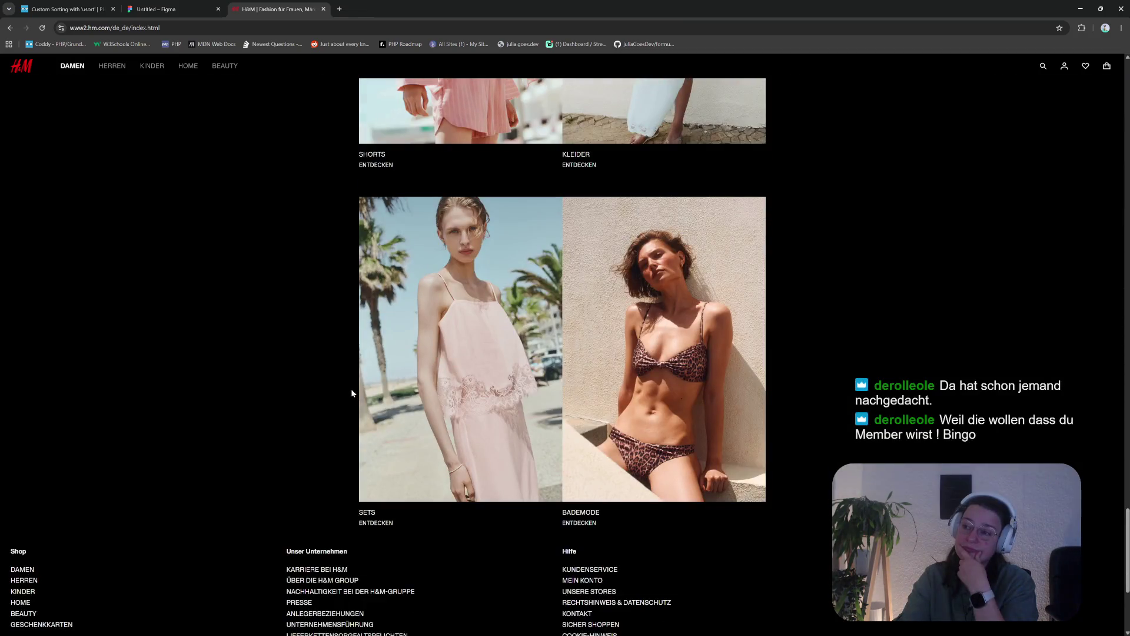
{"action": "scroll", "coordinate": [350, 389], "scroll_direction": "up", "scroll_amount": 6}
{"action": "scroll", "coordinate": [344, 394], "scroll_direction": "up", "scroll_amount": 15}
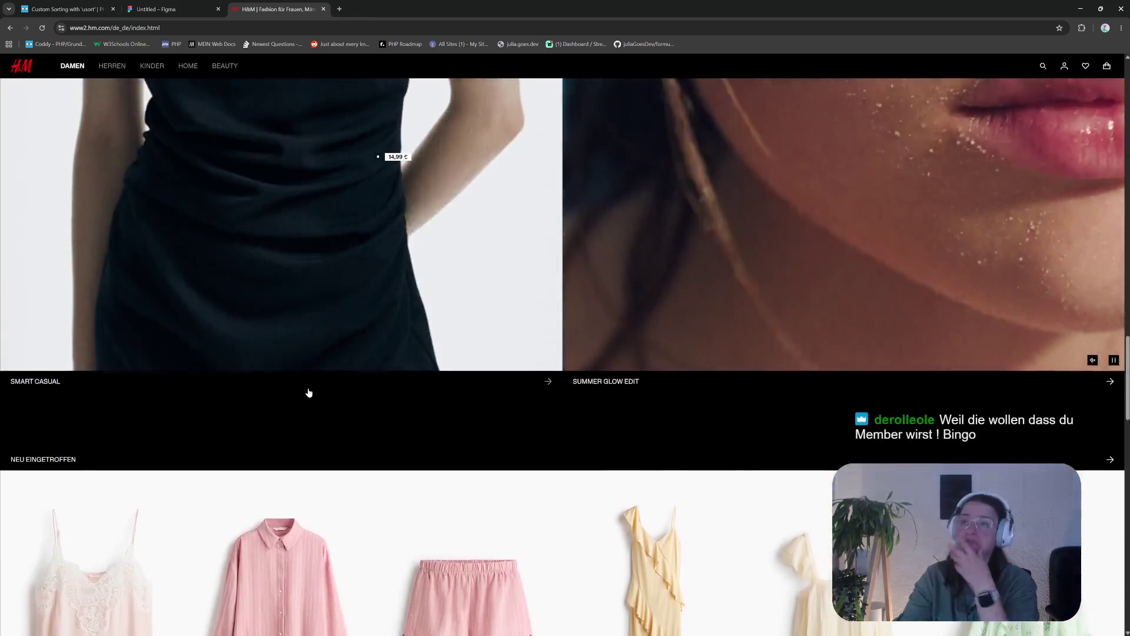
{"action": "scroll", "coordinate": [189, 338], "scroll_direction": "up", "scroll_amount": 5}
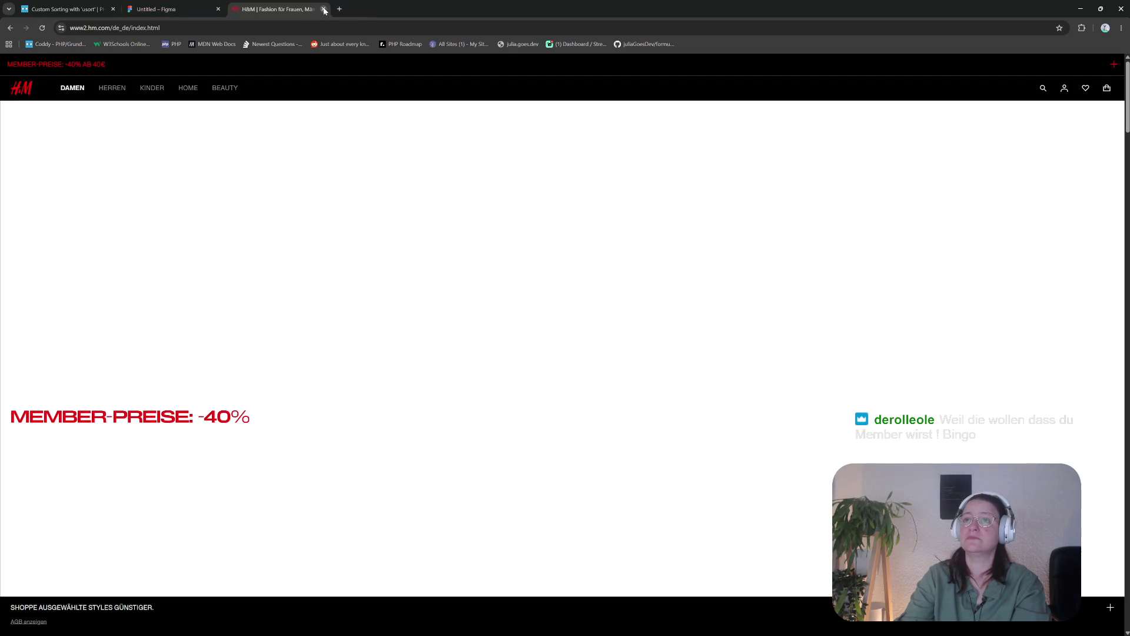
Open the HERREN mega menu to reach Beauty- & Pflegeprodukte für Herren
{"action": "mouse_move", "coordinate": [111, 93]}
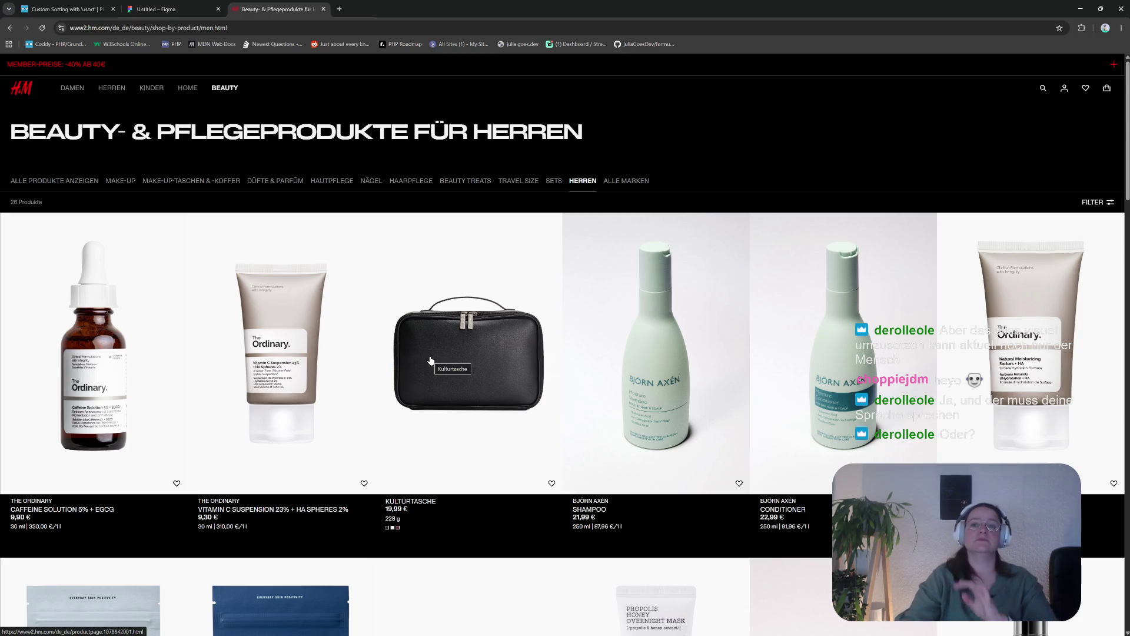
Switch back to the Coddy usort challenge and run the strlen-based code, passing only Test #1
{"action": "left_click", "coordinate": [156, 9]}
{"action": "left_click", "coordinate": [65, 8]}
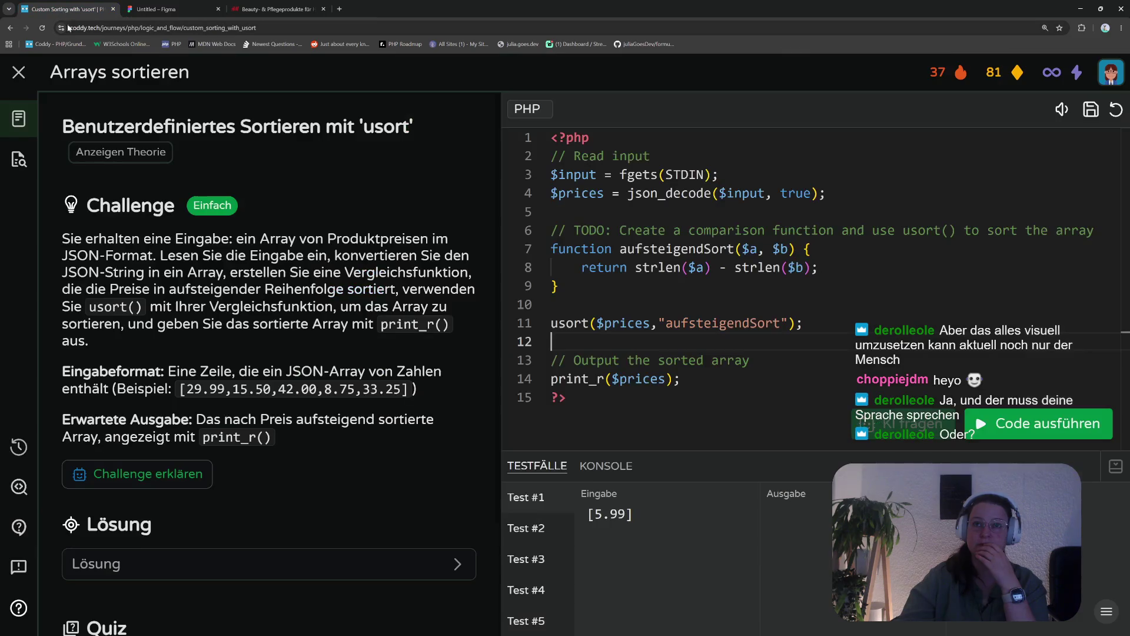
{"action": "left_click", "coordinate": [1039, 424]}
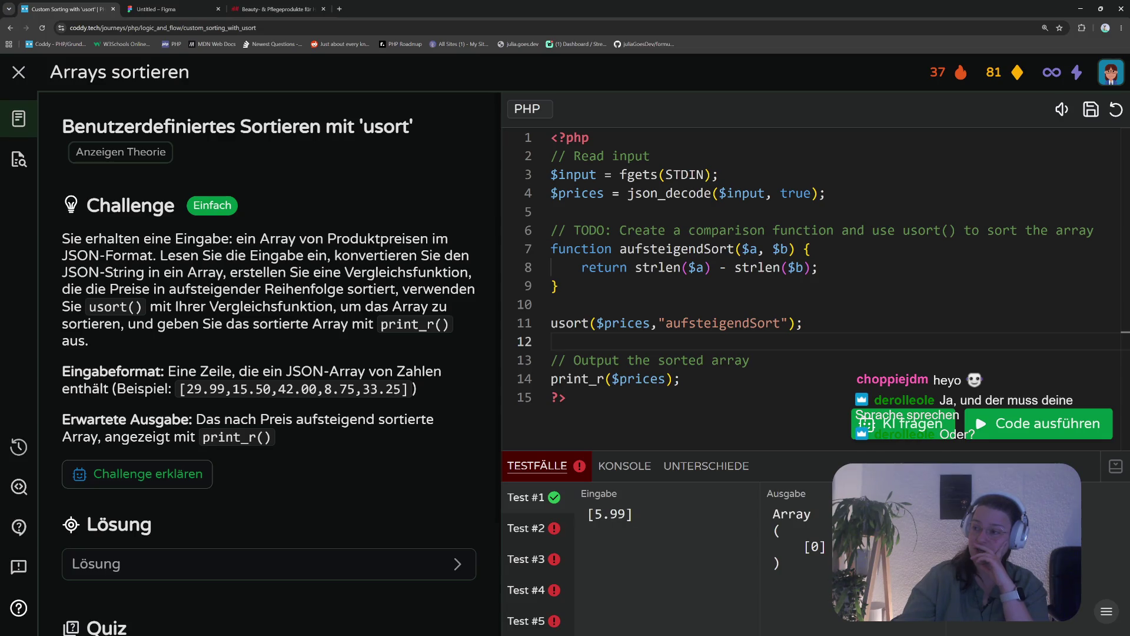
Check Test #2's input [10.50, 5.25], then swap $a and $b on line 8 and run
{"action": "left_click", "coordinate": [548, 531]}
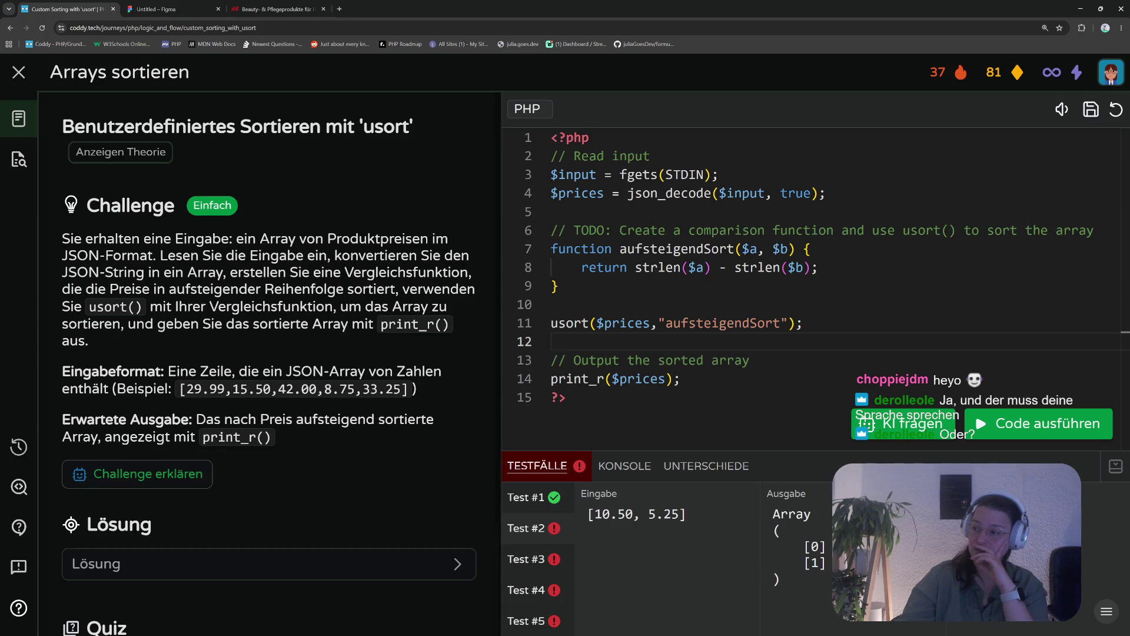
{"action": "double_click", "coordinate": [699, 268]}
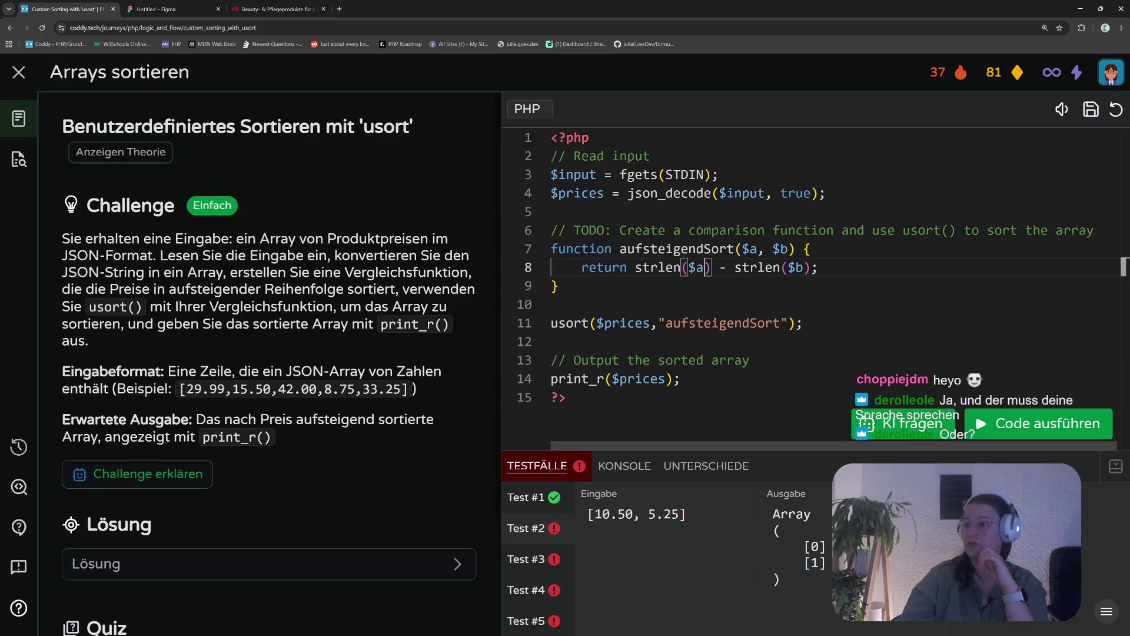
{"action": "type", "text": "b"}
{"action": "double_click", "coordinate": [799, 268]}
{"action": "type", "text": "a"}
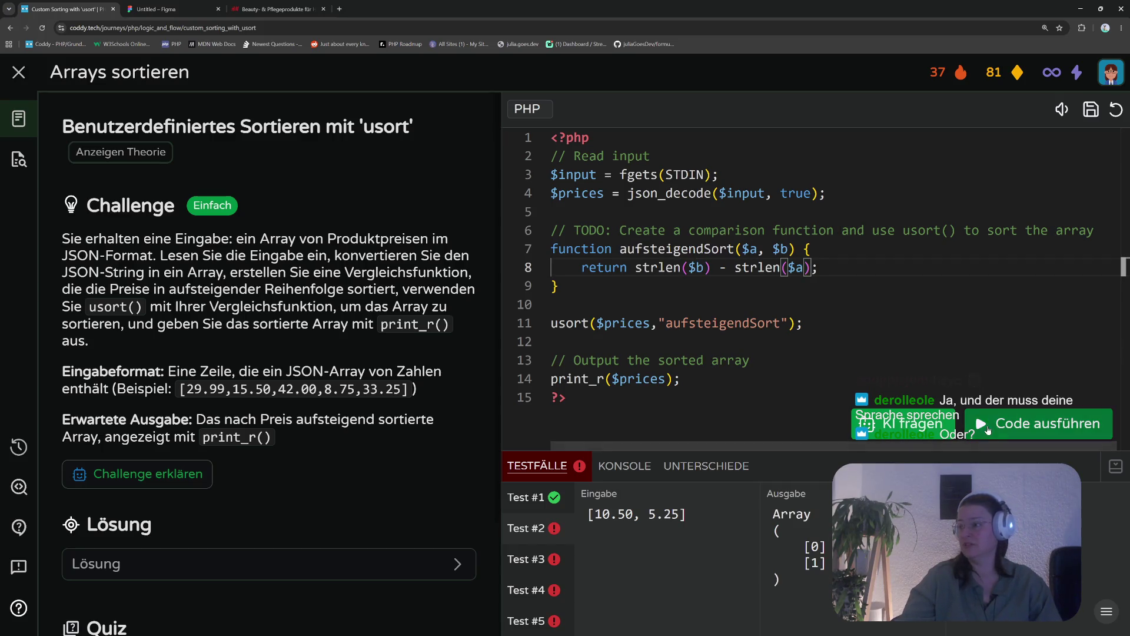
{"action": "key", "text": "ctrl+Return"}
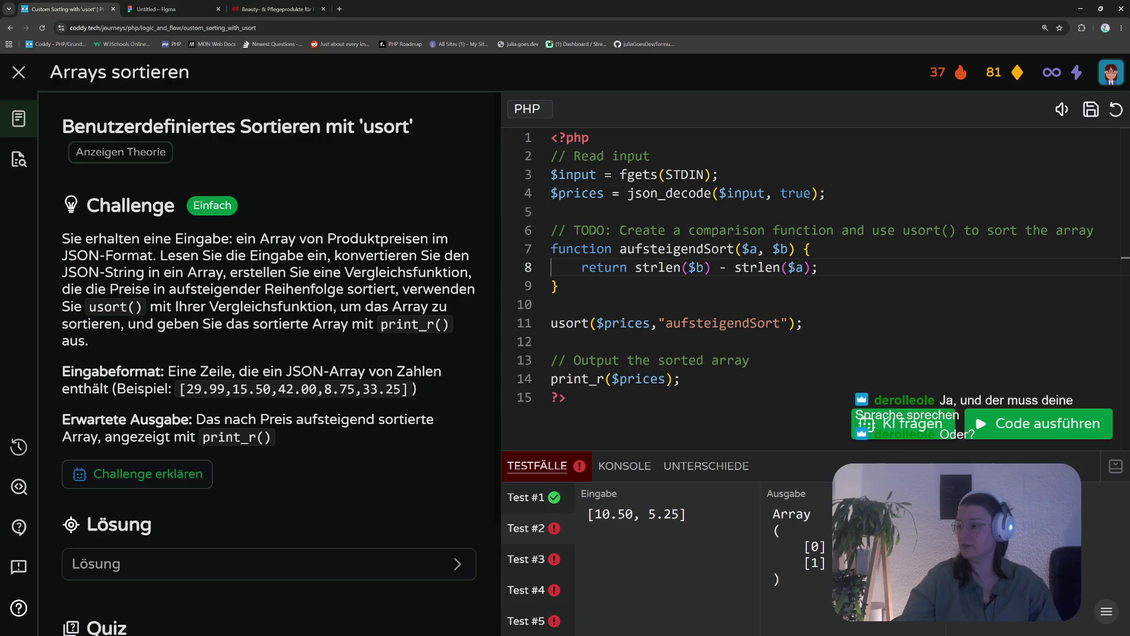
Restore the comparison to strlen($a) - strlen($b) and rerun the tests
{"action": "double_click", "coordinate": [796, 268]}
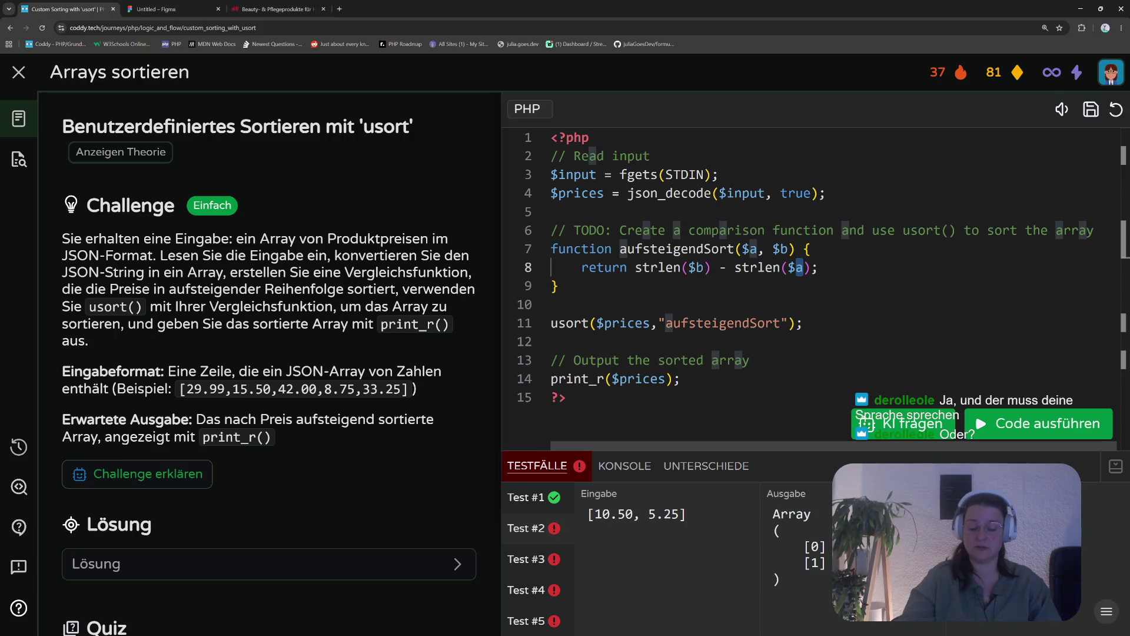
{"action": "type", "text": "b"}
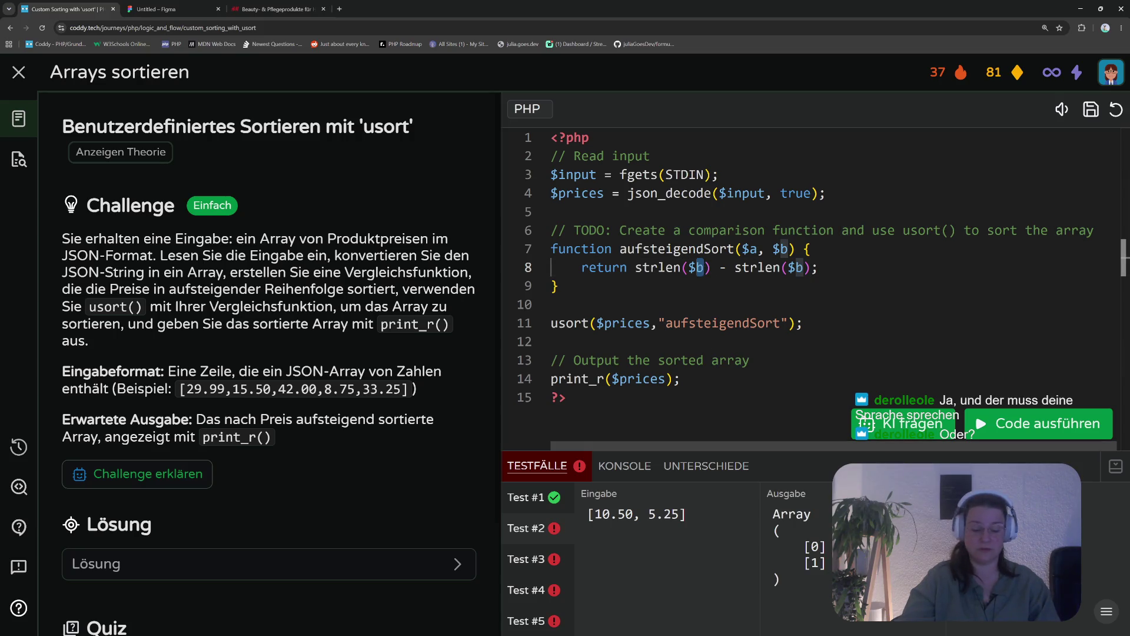
{"action": "key", "text": "BackSpace"}
{"action": "type", "text": "a"}
{"action": "left_click", "coordinate": [983, 424]}
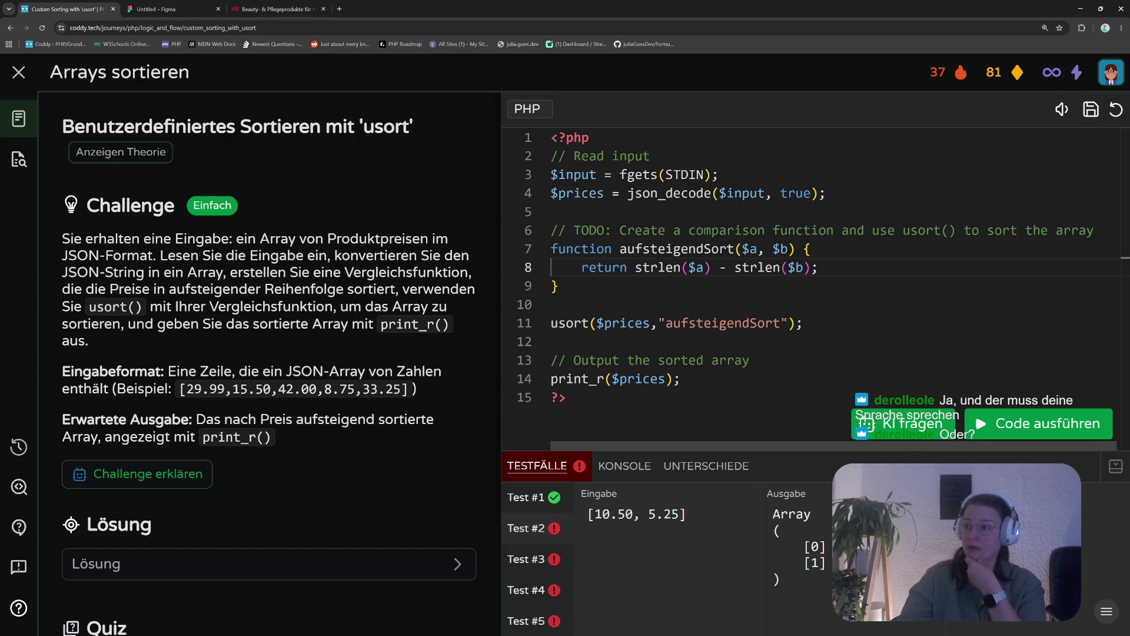
Strip both strlen() wrappers so line 8 returns $a - $b, and run to pass all five tests
{"action": "double_click", "coordinate": [671, 268]}
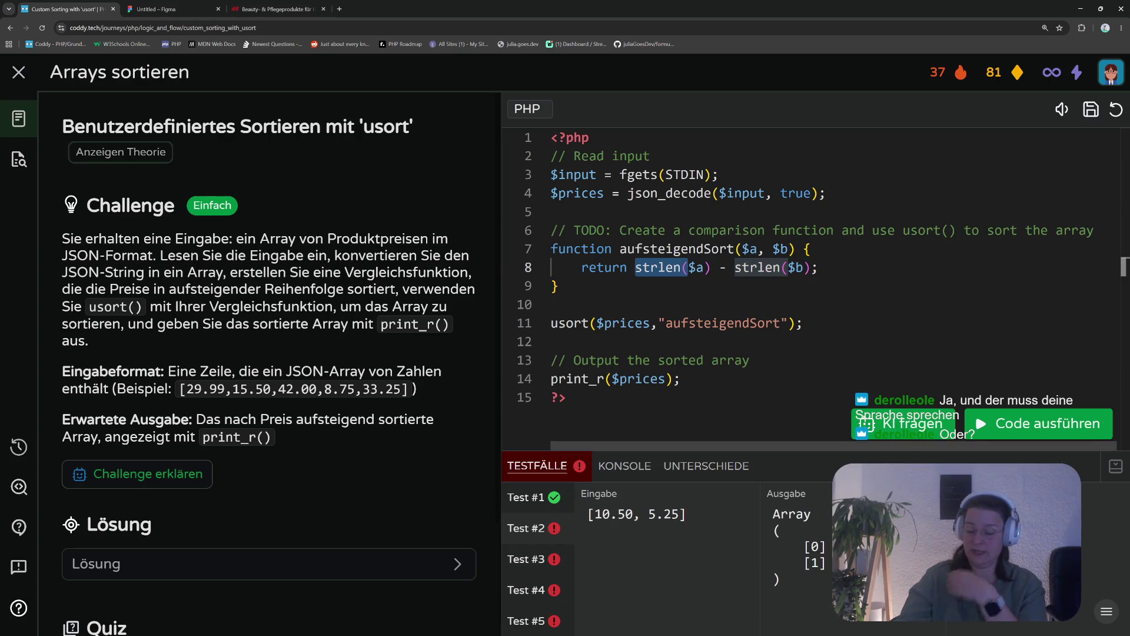
{"action": "key", "text": "BackSpace"}
{"action": "key", "text": "Right"}
{"action": "key", "text": "Right"}
{"action": "key", "text": "Right"}
{"action": "key", "text": "Delete"}
{"action": "key", "text": "Left"}
{"action": "key", "text": "Left"}
{"action": "key", "text": "BackSpace"}
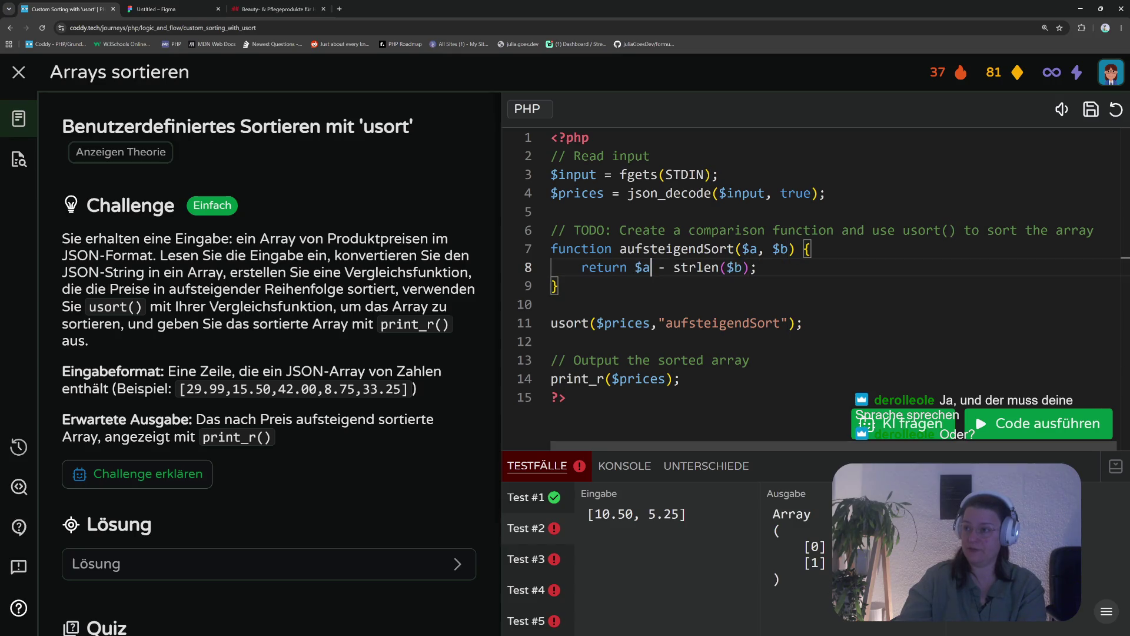
{"action": "left_click_drag", "start_coordinate": [726, 267], "coordinate": [697, 267]}
{"action": "key", "text": "BackSpace"}
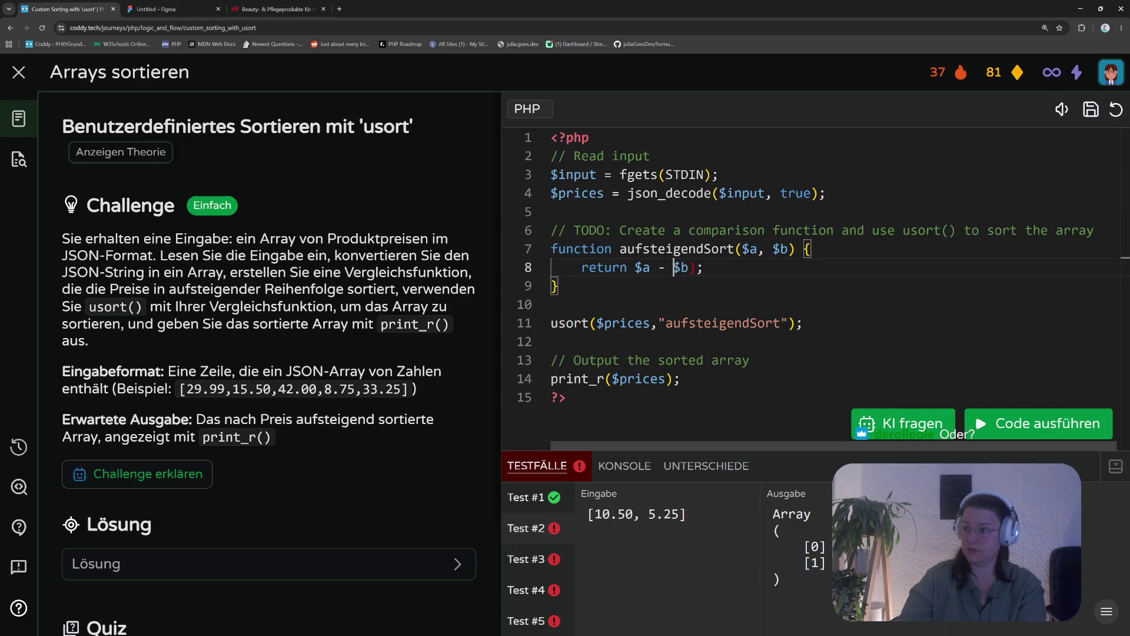
{"action": "key", "text": "Right"}
{"action": "key", "text": "Right"}
{"action": "key", "text": "Delete"}
{"action": "left_click", "coordinate": [979, 430]}
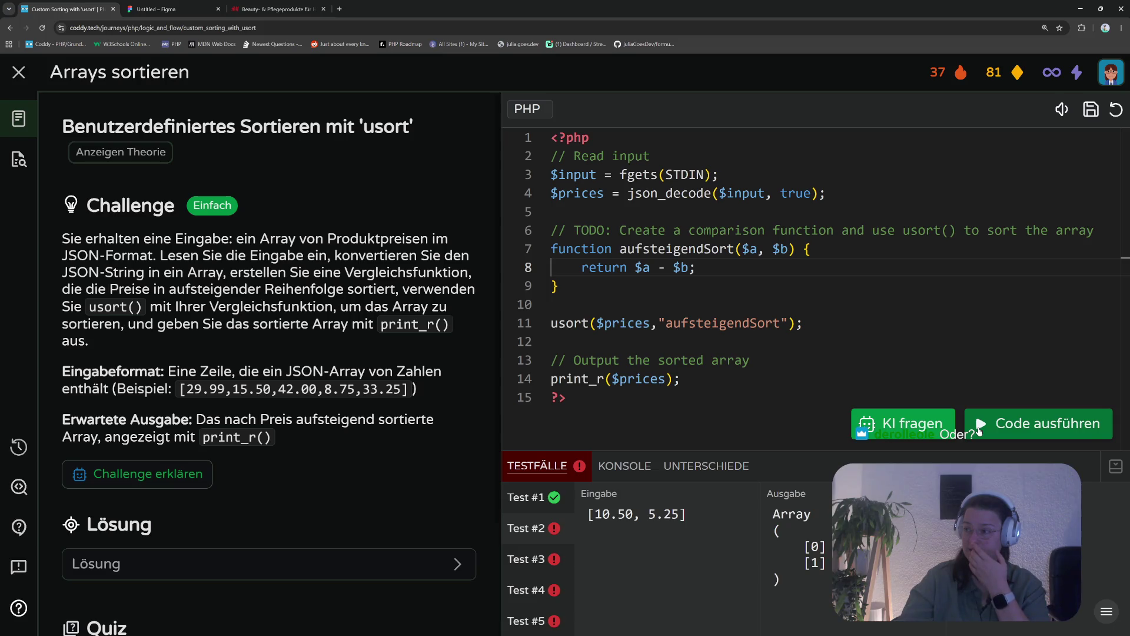
{"action": "left_click", "coordinate": [979, 430]}
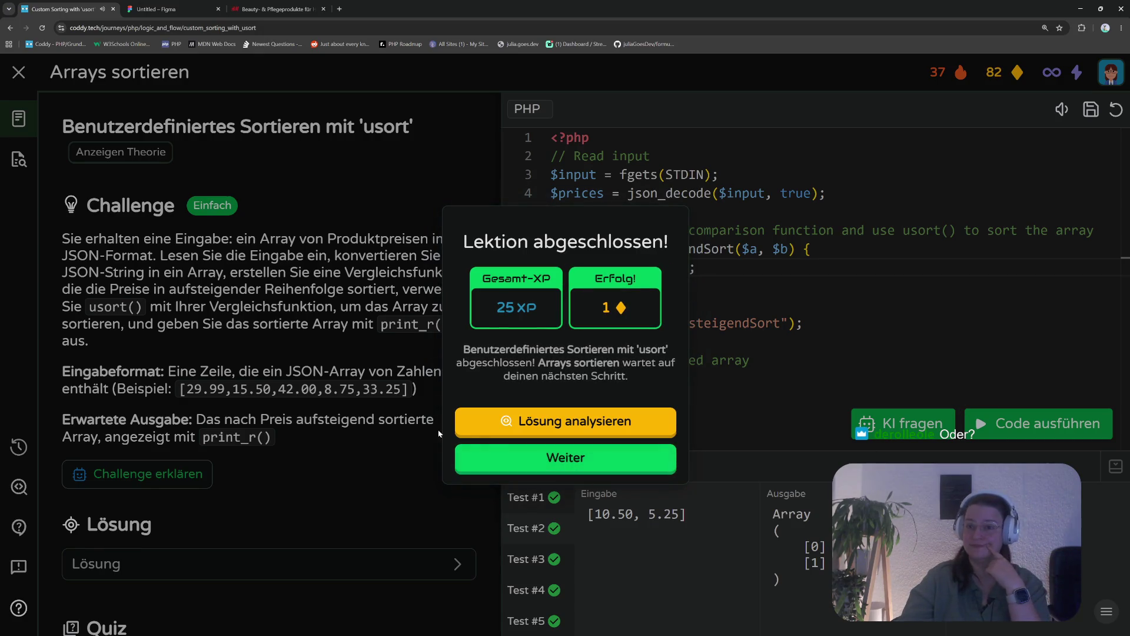
Continue past the completed lesson and start Recap: Leaderboard-Sortierung from the Arrays sortieren map
{"action": "left_click", "coordinate": [539, 463]}
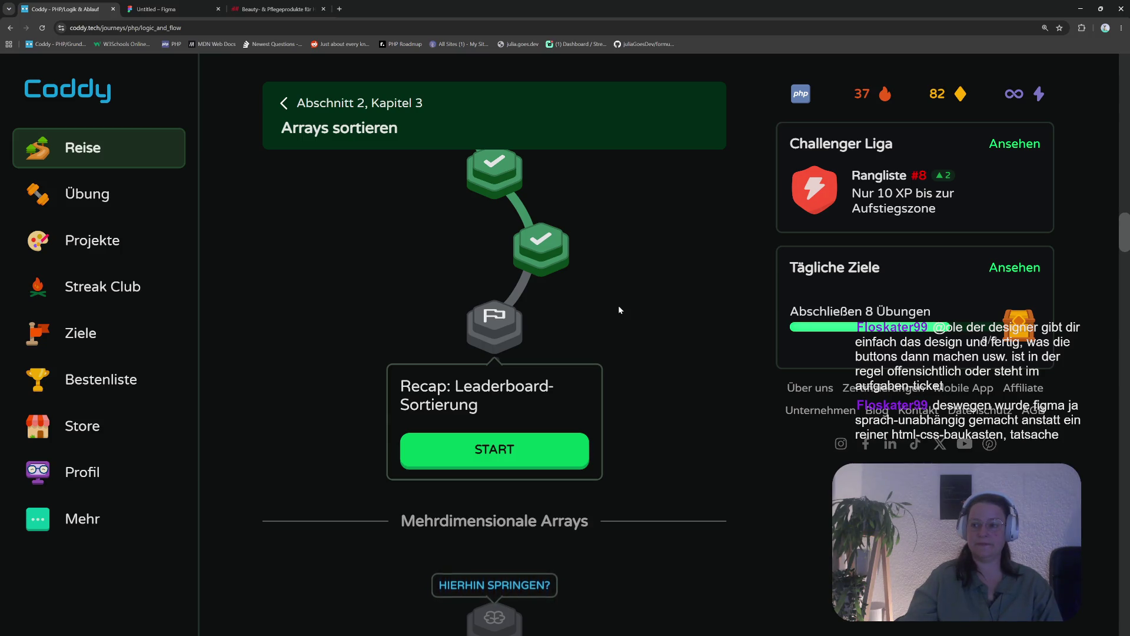
{"action": "scroll", "coordinate": [654, 409], "scroll_direction": "down", "scroll_amount": 4}
{"action": "scroll", "coordinate": [656, 412], "scroll_direction": "up", "scroll_amount": 4}
{"action": "scroll", "coordinate": [655, 400], "scroll_direction": "down", "scroll_amount": 3}
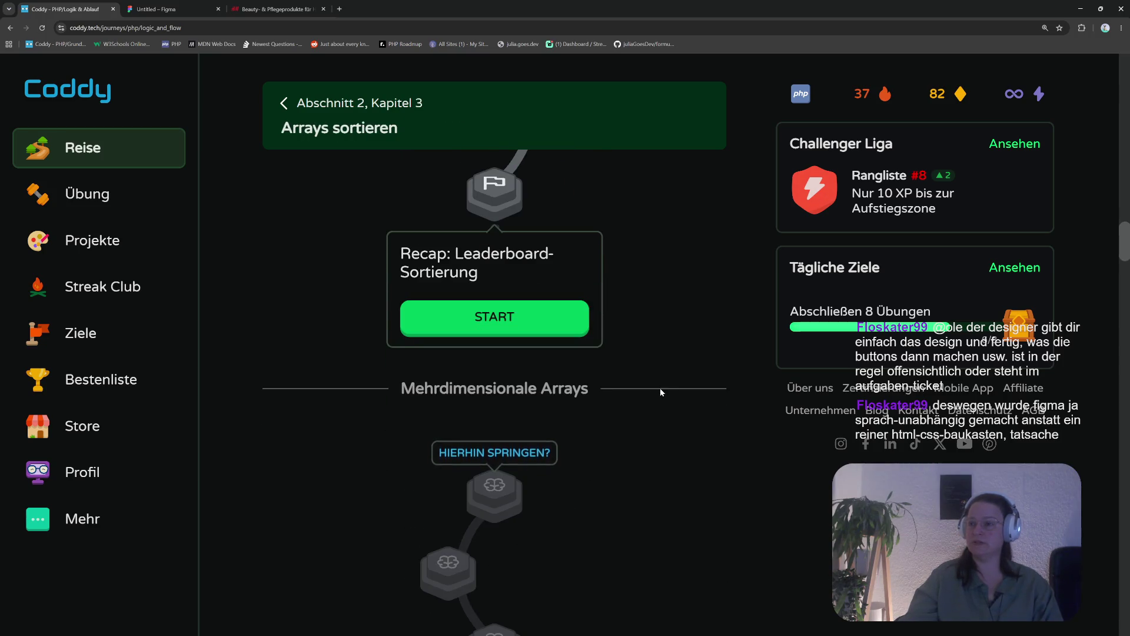
{"action": "scroll", "coordinate": [660, 387], "scroll_direction": "up", "scroll_amount": 2}
{"action": "left_click", "coordinate": [447, 399]}
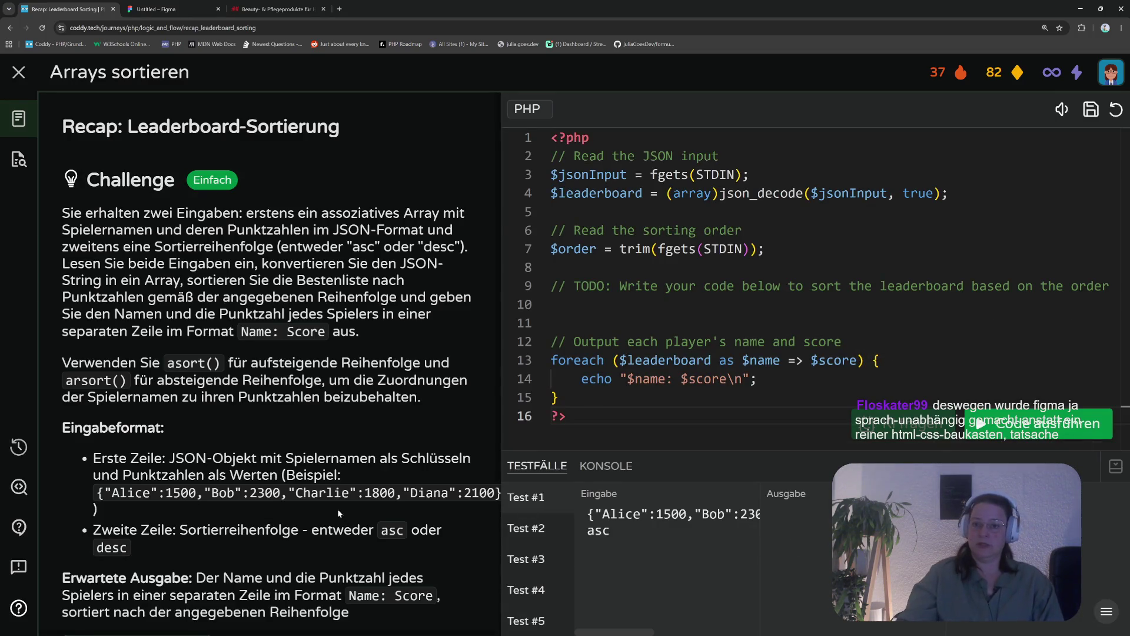
{"action": "scroll", "coordinate": [299, 477], "scroll_direction": "down", "scroll_amount": 5}
{"action": "scroll", "coordinate": [299, 477], "scroll_direction": "up", "scroll_amount": 5}
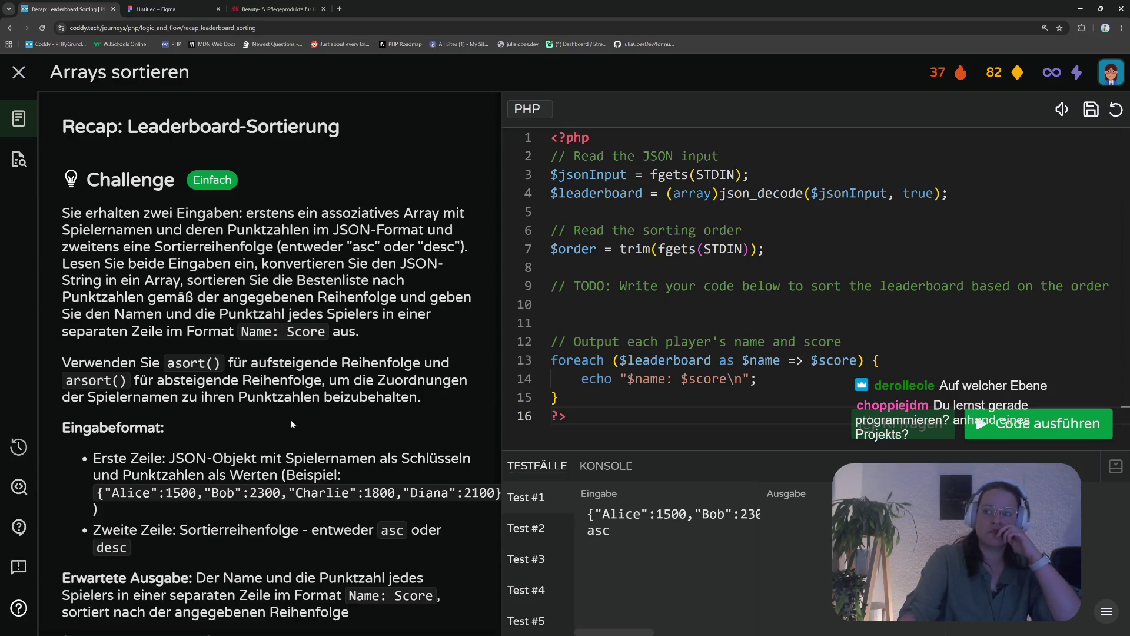
{"action": "scroll", "coordinate": [263, 410], "scroll_direction": "down", "scroll_amount": 3}
{"action": "scroll", "coordinate": [263, 410], "scroll_direction": "up", "scroll_amount": 3}
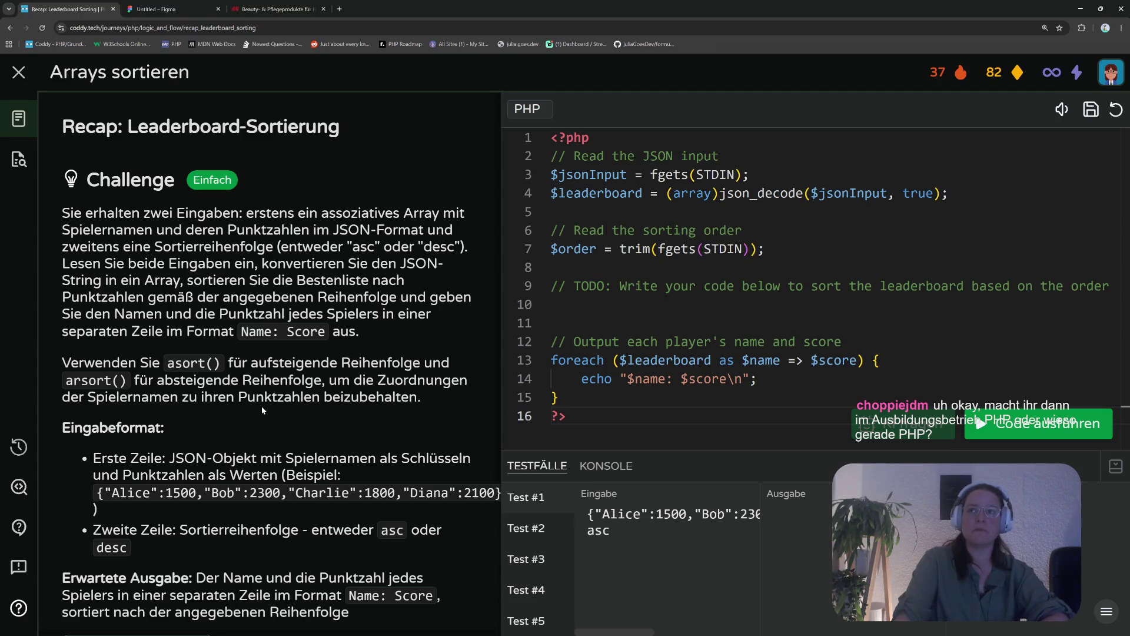
Open the PHP Roadmap and scroll down to its Functions and File Handling topics
{"action": "left_click", "coordinate": [402, 43]}
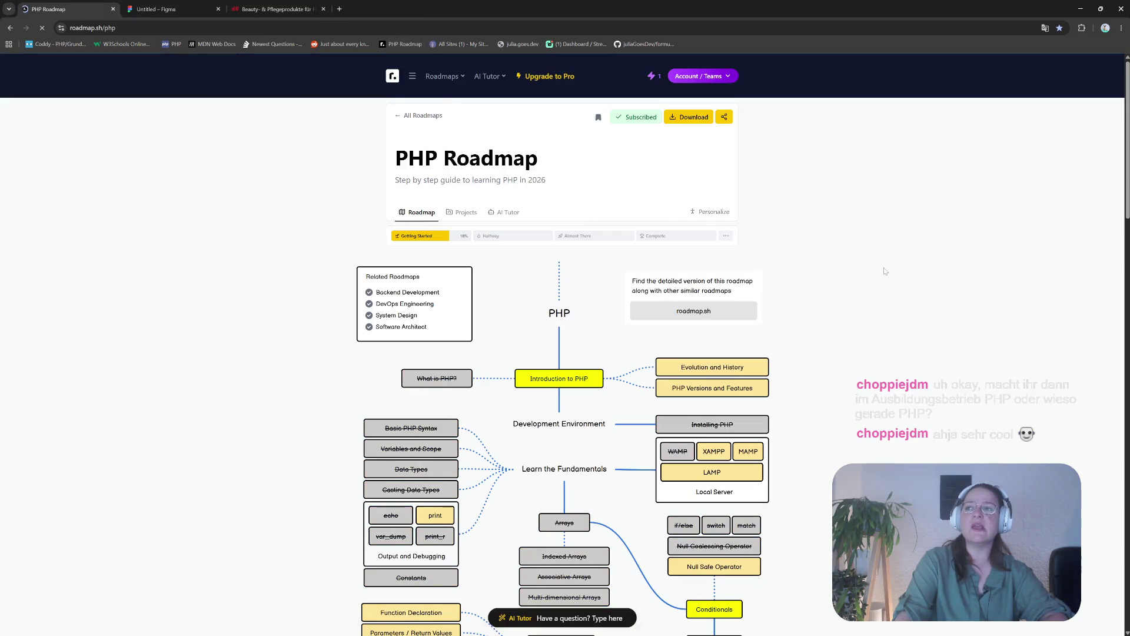
{"action": "scroll", "coordinate": [830, 236], "scroll_direction": "down", "scroll_amount": 5}
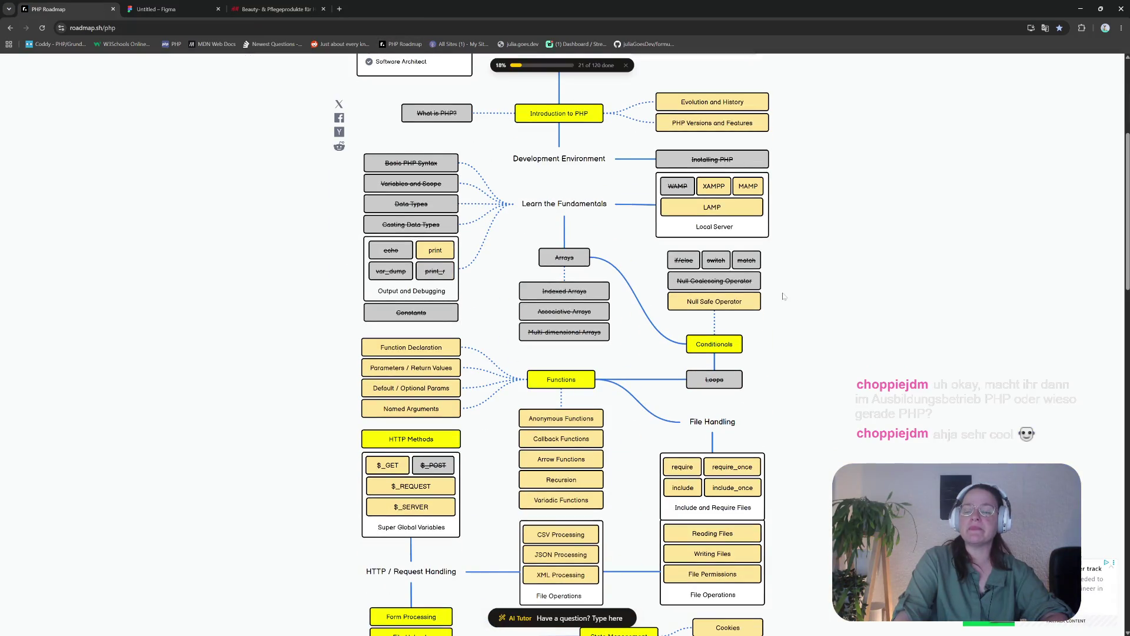
{"action": "scroll", "coordinate": [608, 499], "scroll_direction": "down", "scroll_amount": 3}
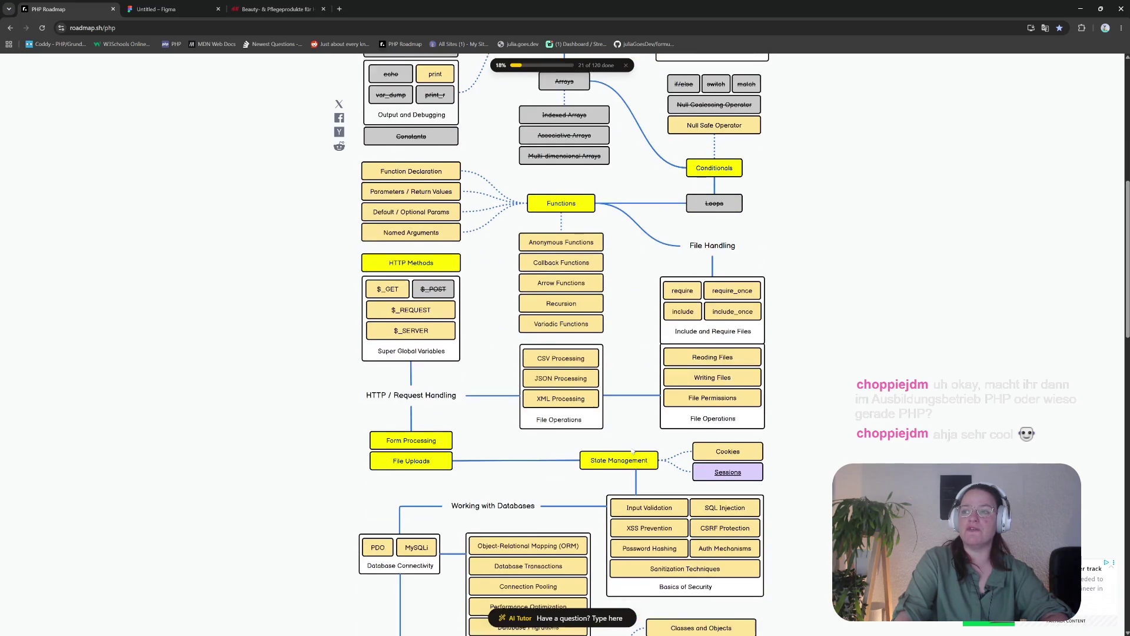
{"action": "scroll", "coordinate": [633, 450], "scroll_direction": "up", "scroll_amount": 2}
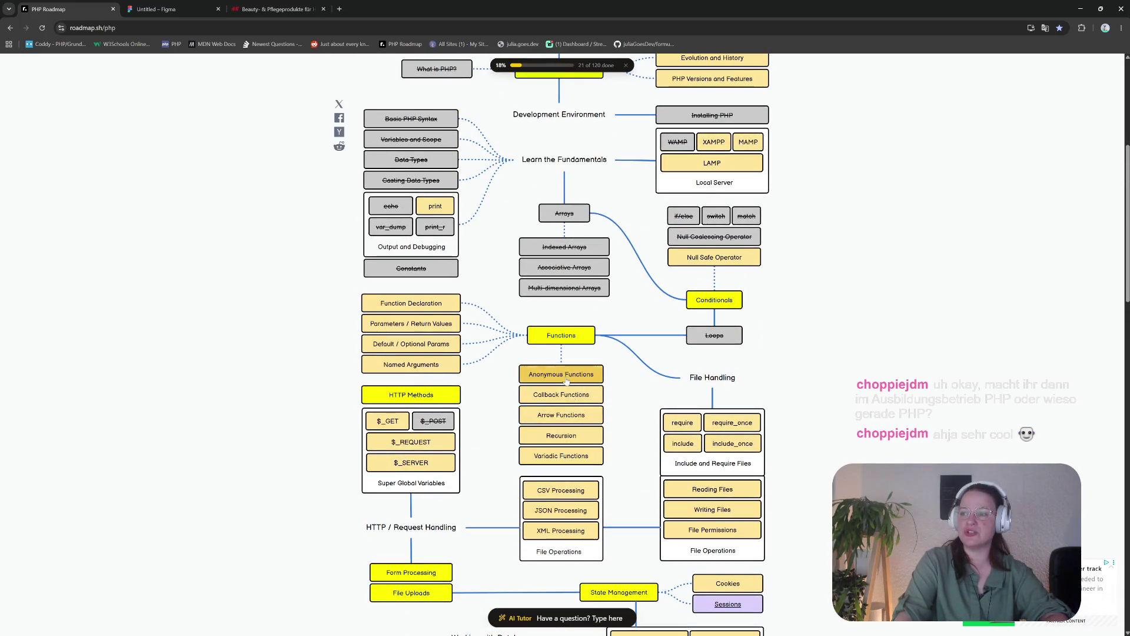
{"action": "scroll", "coordinate": [566, 381], "scroll_direction": "down", "scroll_amount": 2}
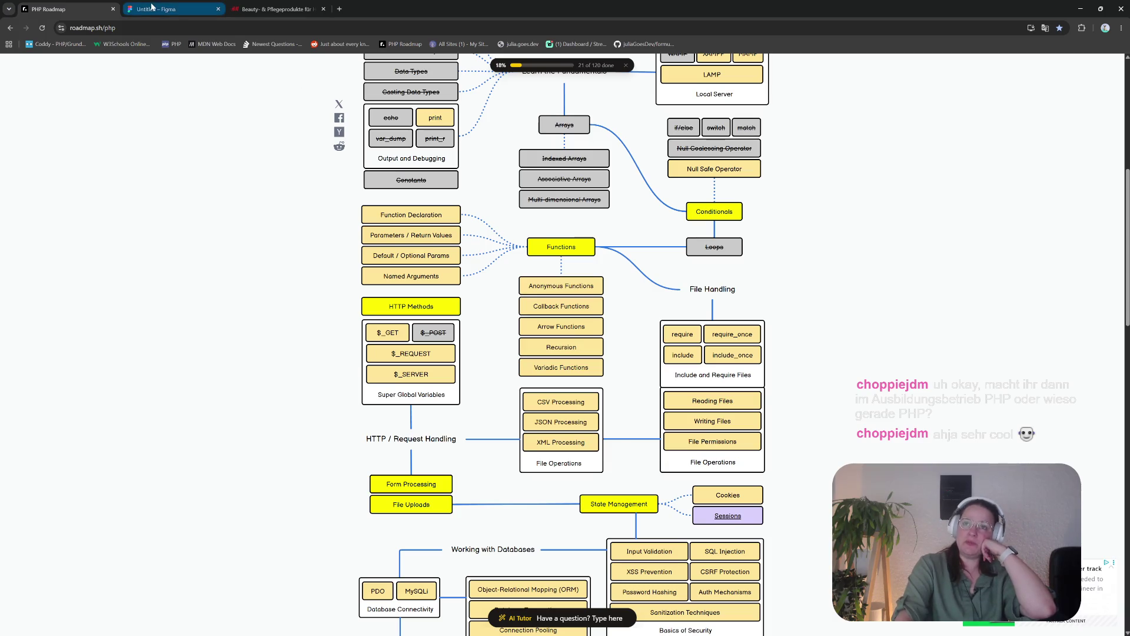
{"action": "left_click", "coordinate": [170, 10]}
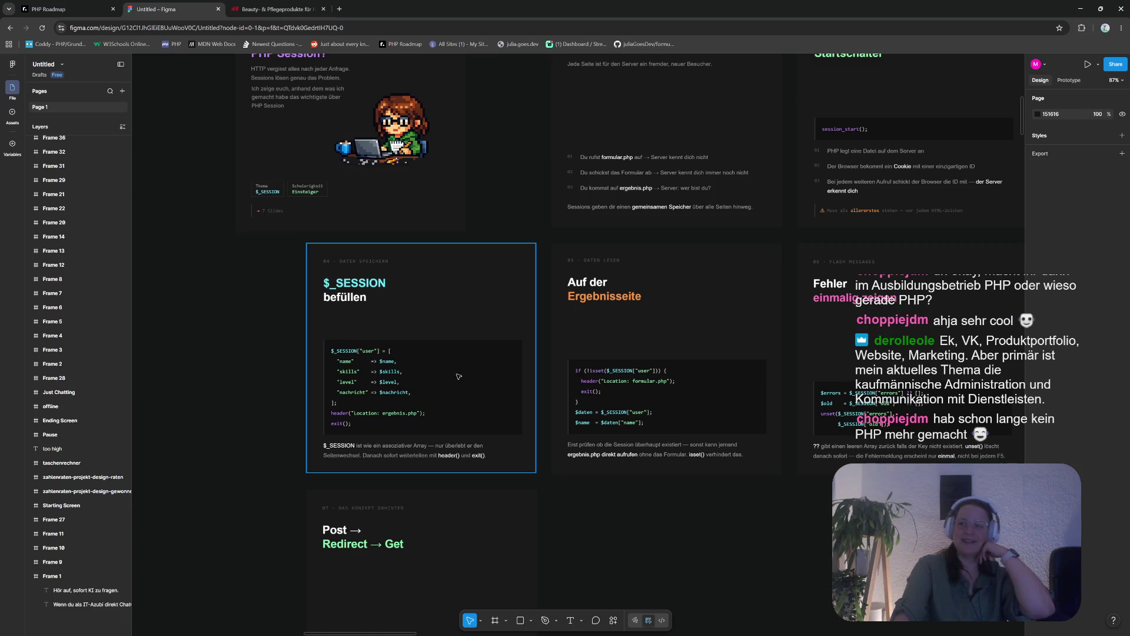
Close the Untitled Figma file and return via the PHP Roadmap to Coddy's PHP journey map
{"action": "left_click", "coordinate": [217, 10]}
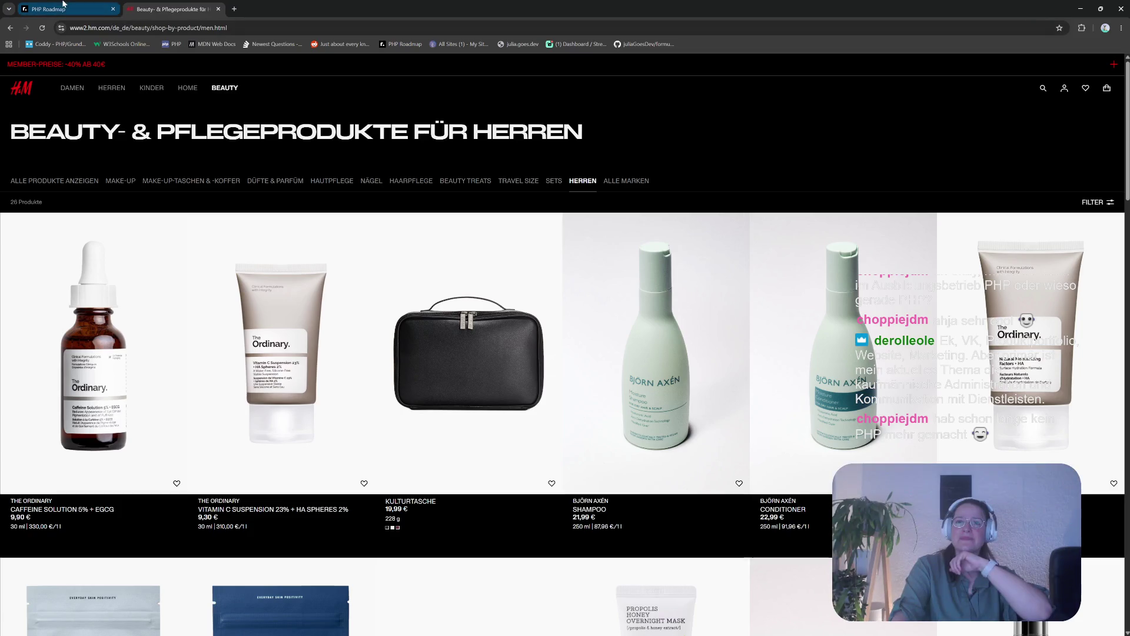
{"action": "left_click", "coordinate": [54, 10]}
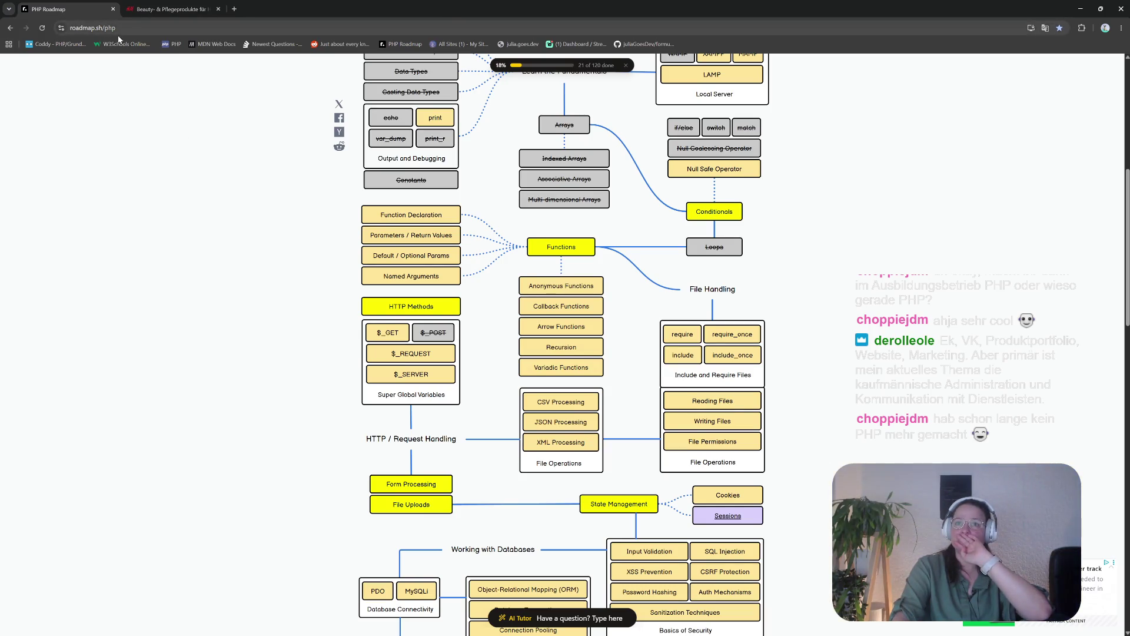
{"action": "left_click", "coordinate": [59, 44]}
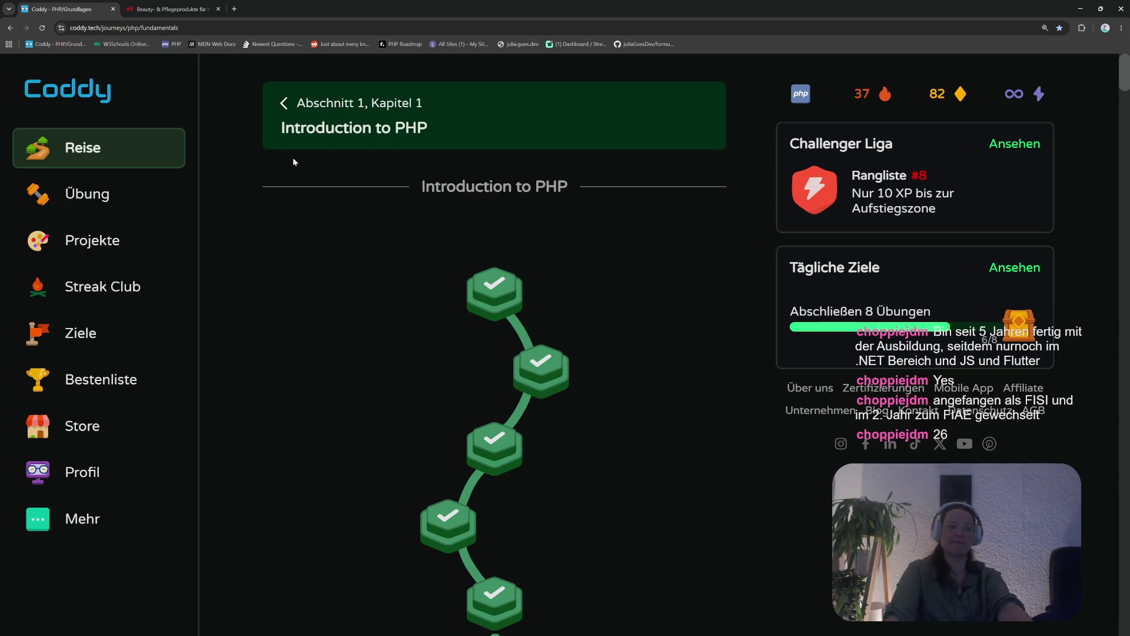
Scroll the PHP journey map to the first chapter's trophy at Kapitel 4, Comparison & Logical Operators
{"action": "scroll", "coordinate": [460, 383], "scroll_direction": "down", "scroll_amount": 5}
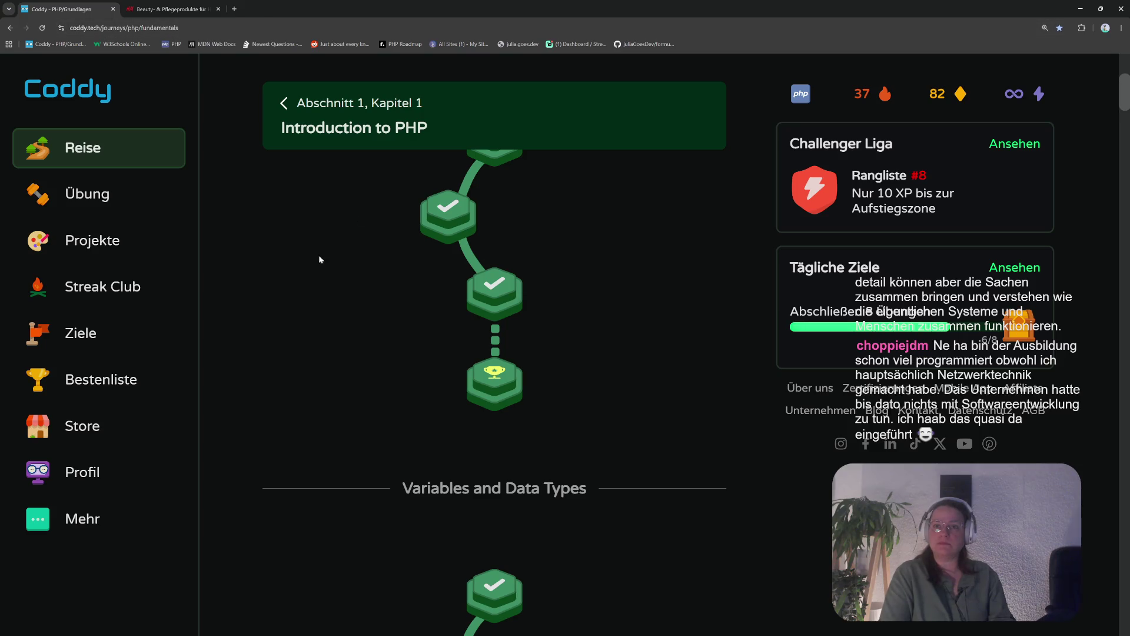
{"action": "left_click", "coordinate": [495, 392]}
Go through the sections overview into Abschnitt 2 Logik & Ablauf and continue into the Leaderboard-Sortierung recap
{"action": "scroll", "coordinate": [635, 448], "scroll_direction": "down", "scroll_amount": 5}
{"action": "scroll", "coordinate": [615, 418], "scroll_direction": "down", "scroll_amount": 10}
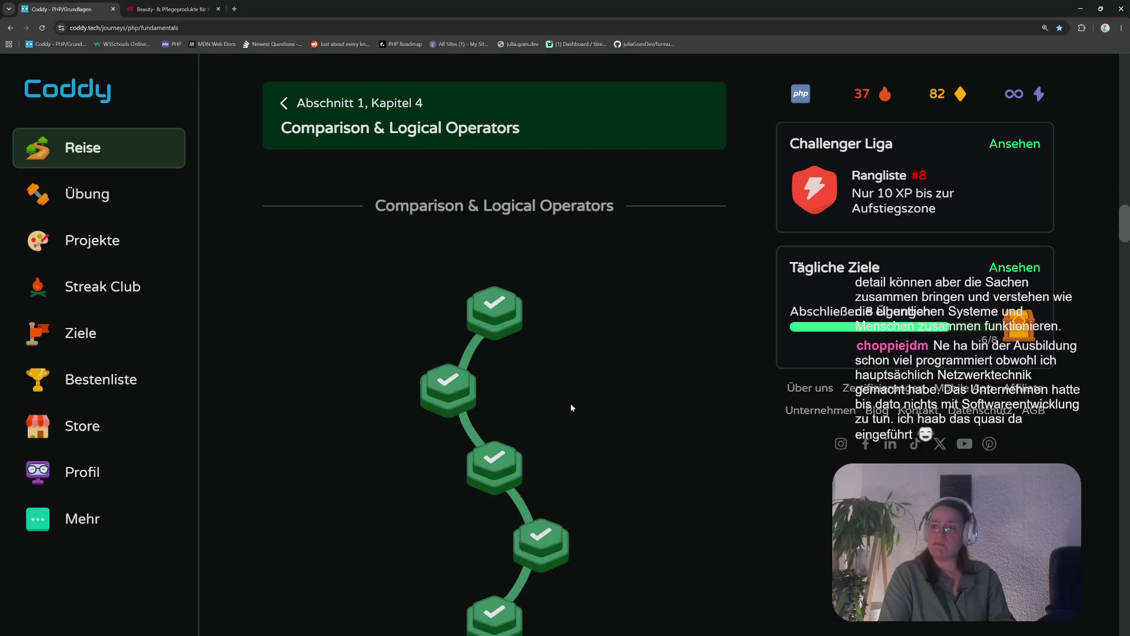
{"action": "scroll", "coordinate": [579, 428], "scroll_direction": "down", "scroll_amount": 10}
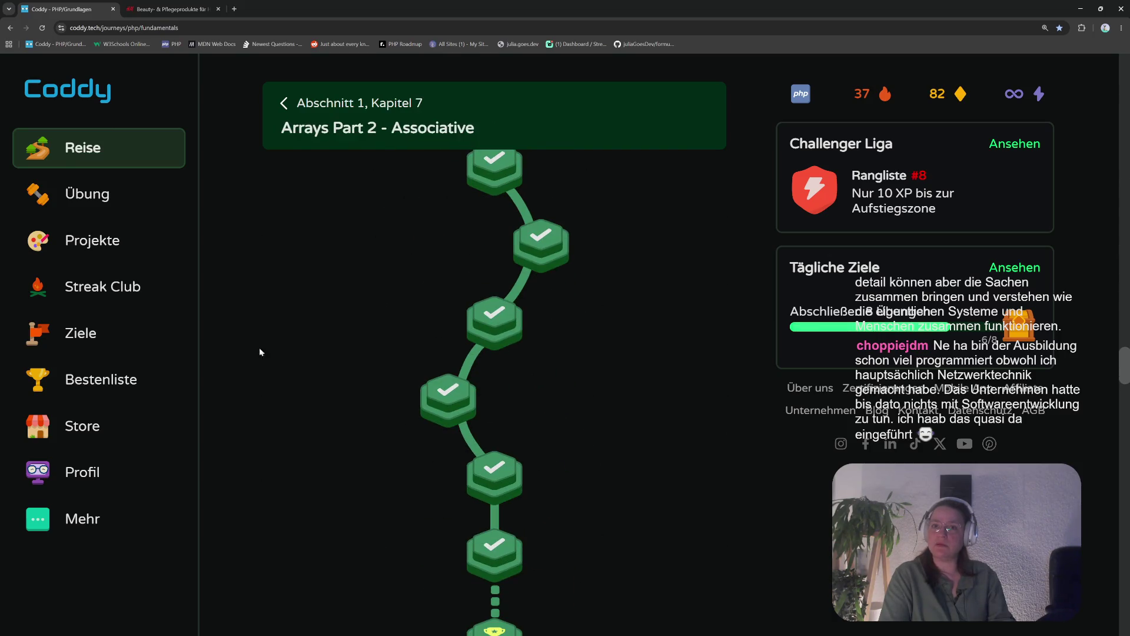
{"action": "left_click", "coordinate": [377, 107]}
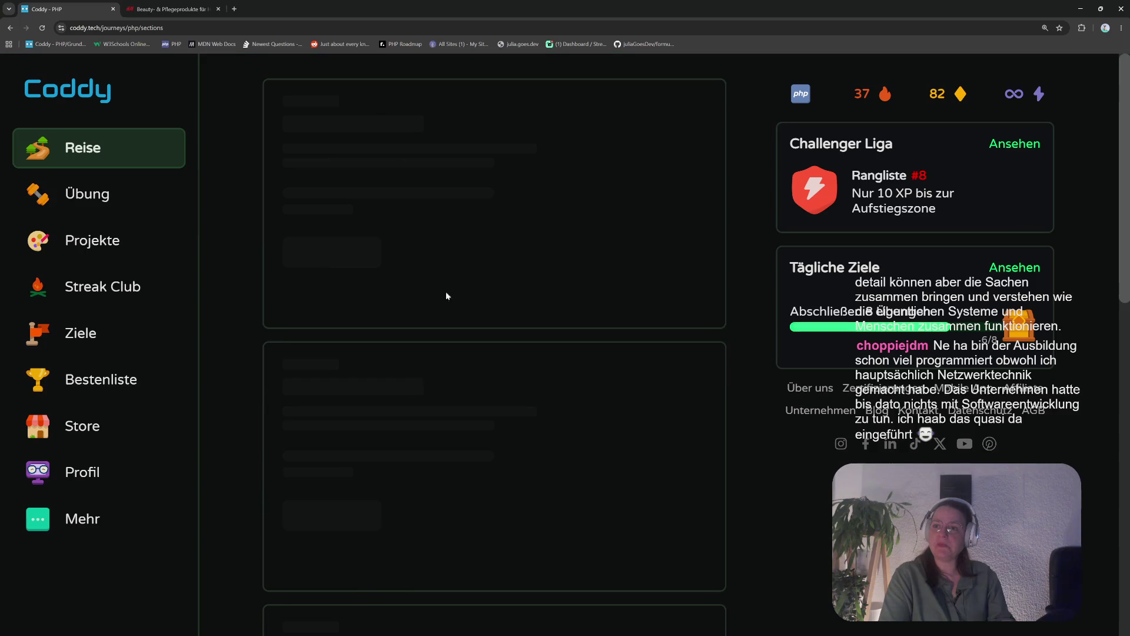
{"action": "left_click", "coordinate": [377, 359]}
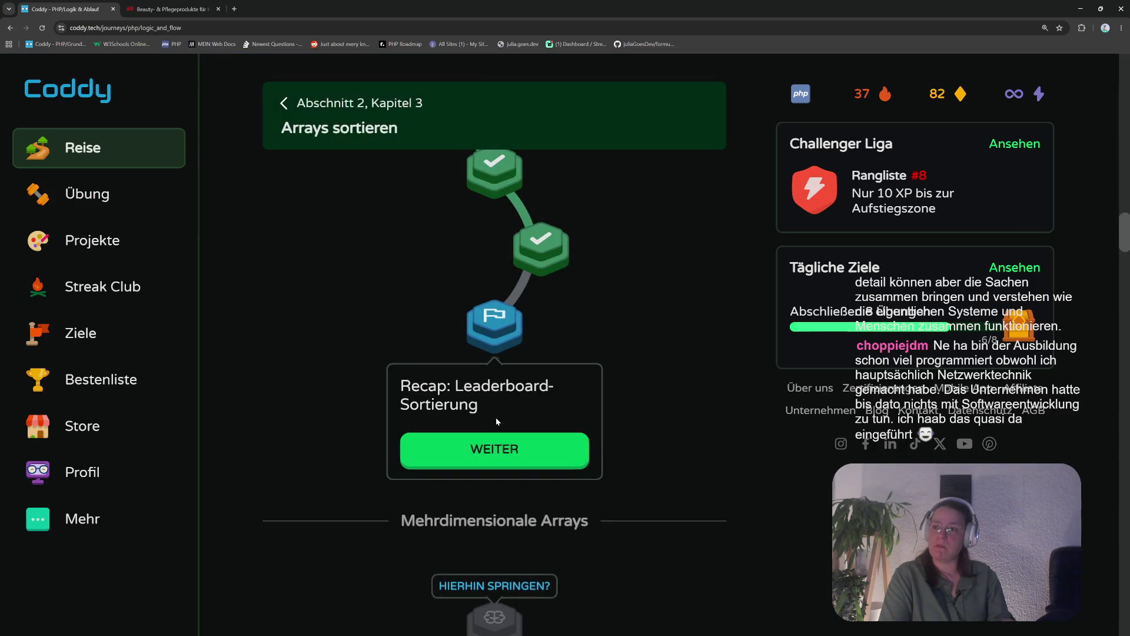
{"action": "left_click", "coordinate": [497, 449]}
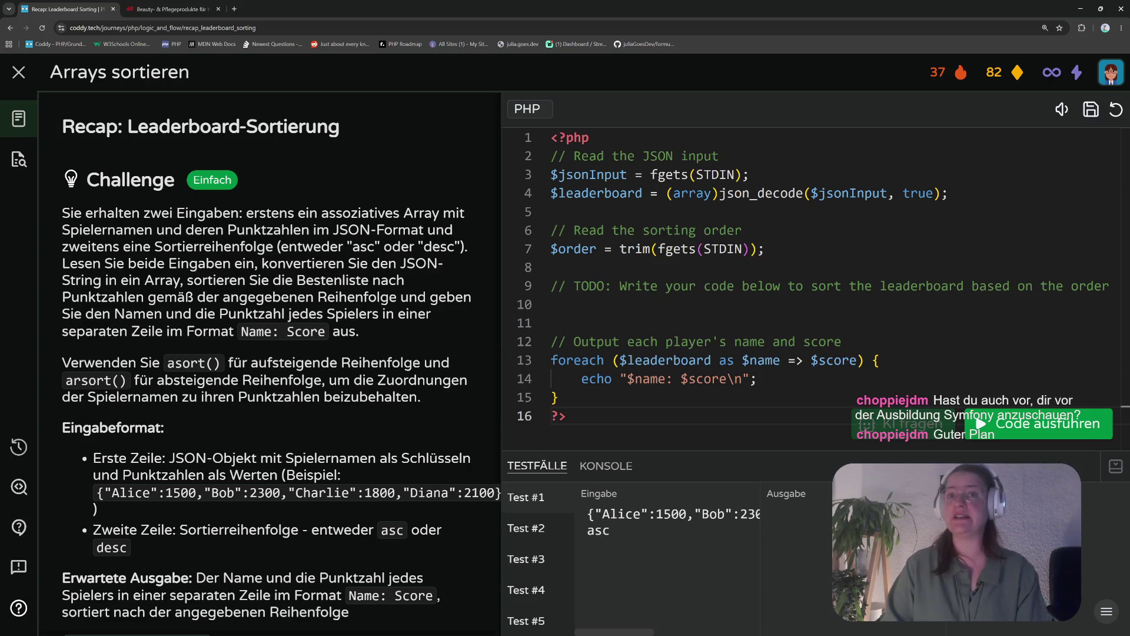
{"action": "left_click", "coordinate": [19, 77]}
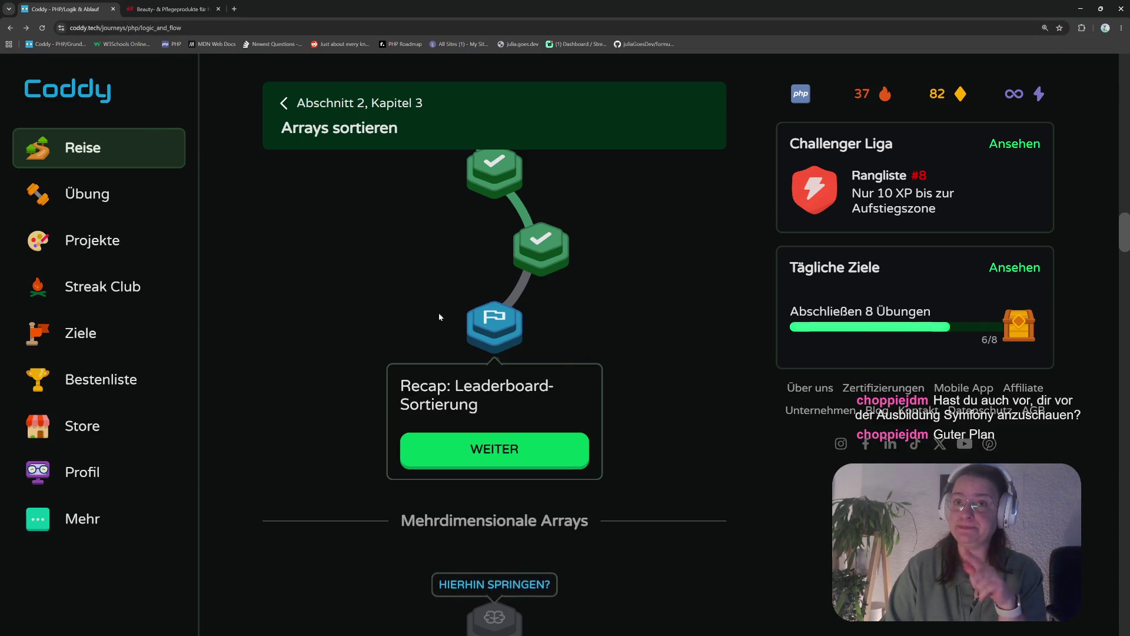
Check Logik & Ablauf's 25/68 lesson progress on the sections page; open the PHP Roadmap in a background tab
{"action": "left_click", "coordinate": [326, 106]}
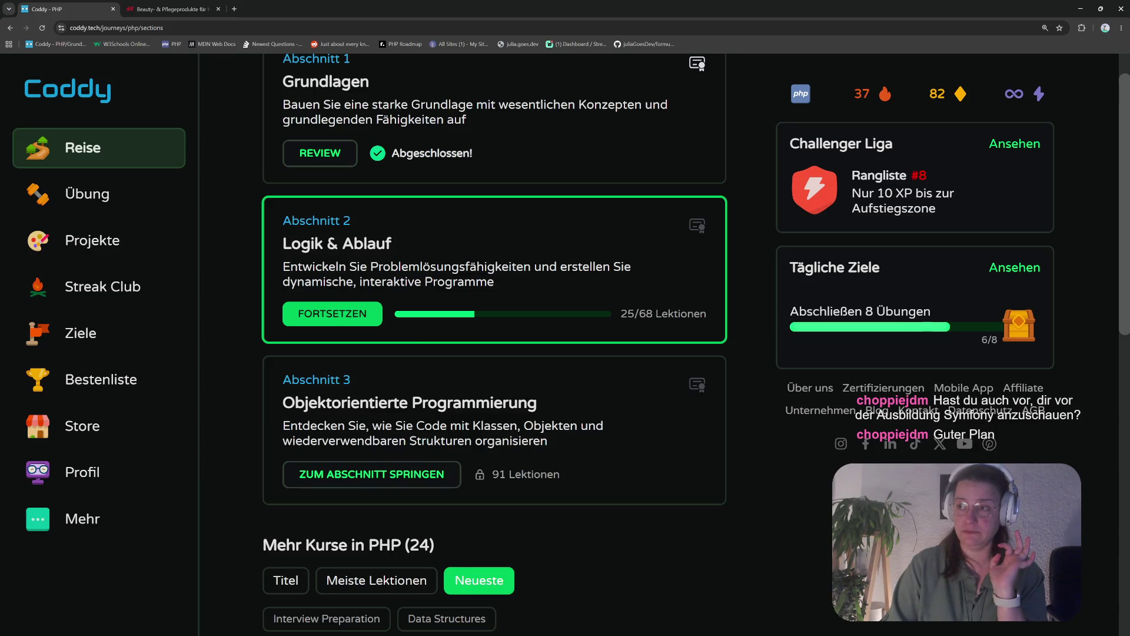
{"action": "double_click", "coordinate": [627, 313]}
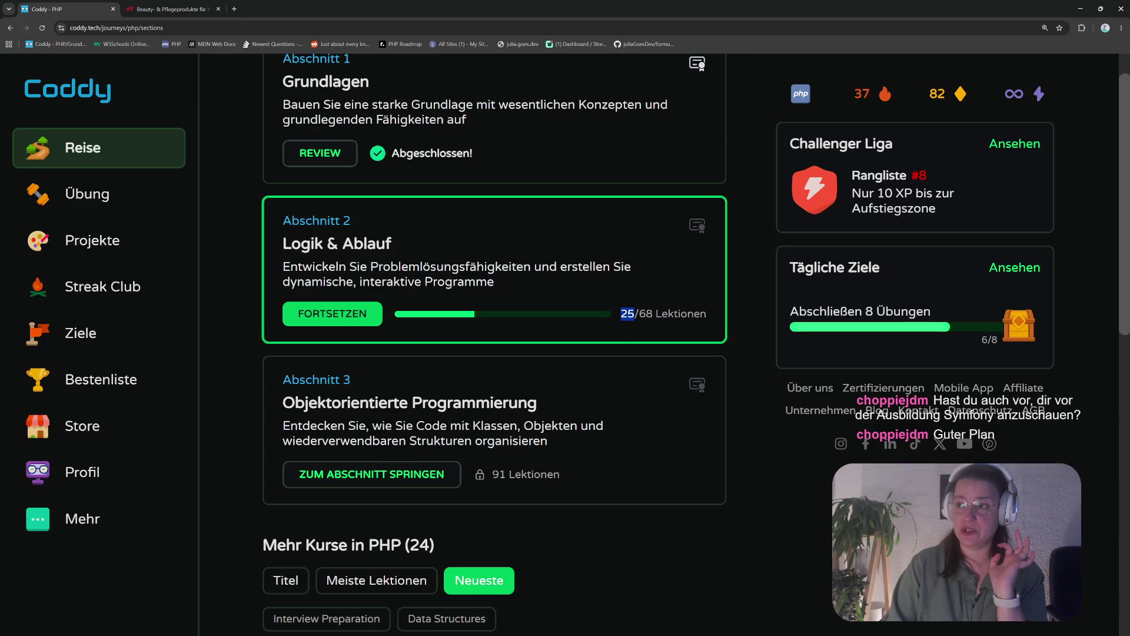
{"action": "left_click_drag", "start_coordinate": [640, 313], "coordinate": [652, 314]}
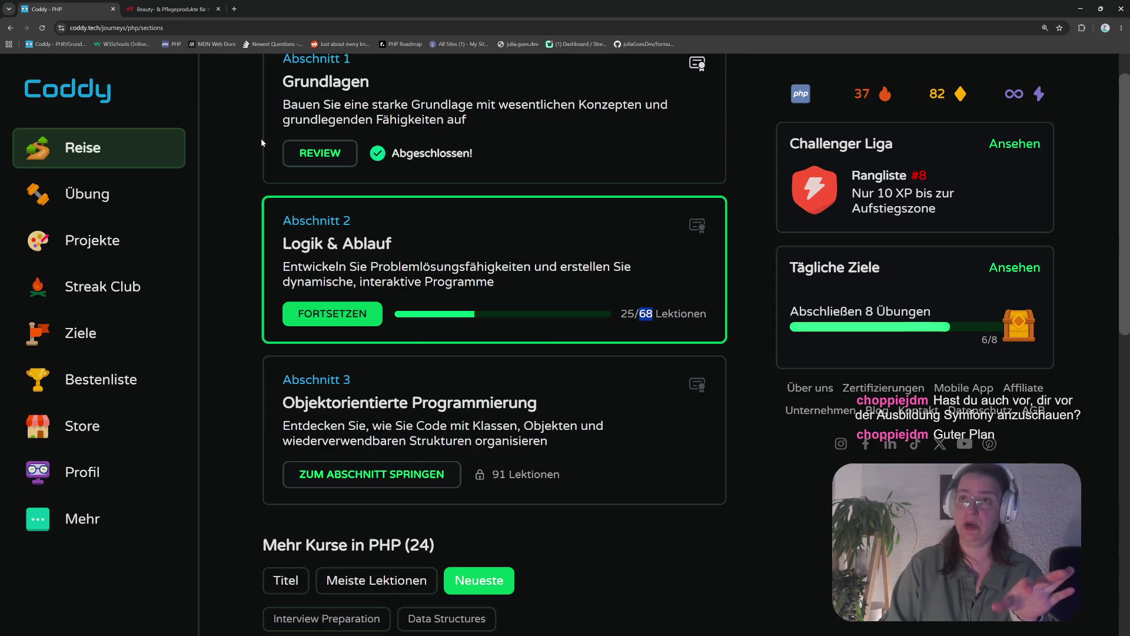
{"action": "middle_click", "coordinate": [401, 45]}
Switch to the PHP Roadmap tab and browse its topics, showing 21 of 120 done (18%)
{"action": "left_click", "coordinate": [259, 9]}
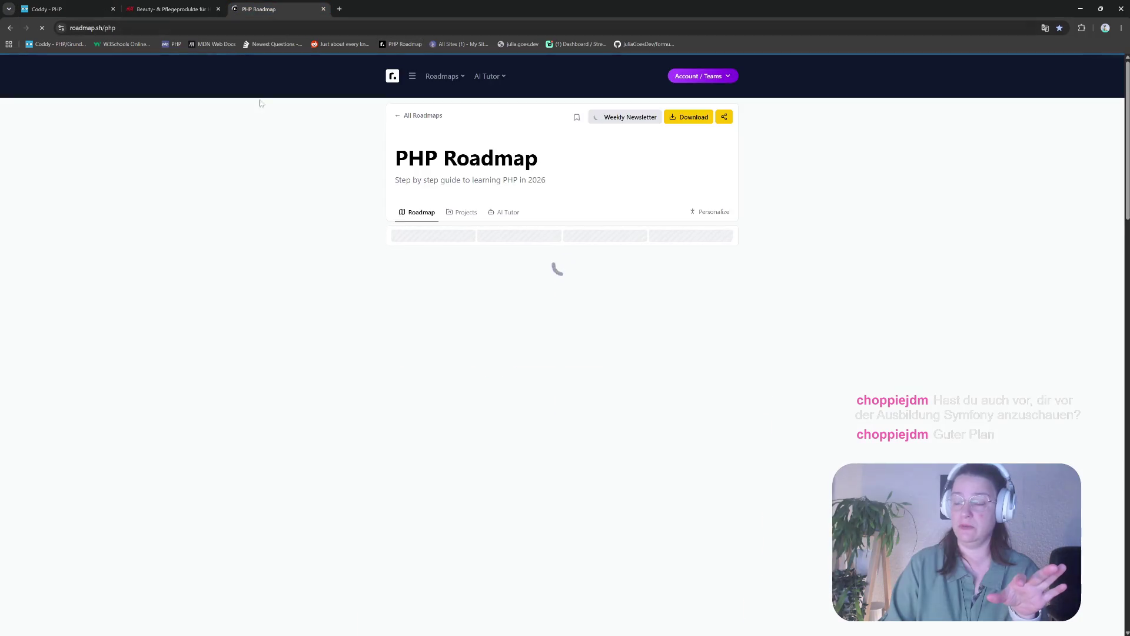
{"action": "scroll", "coordinate": [626, 334], "scroll_direction": "down", "scroll_amount": 5}
{"action": "scroll", "coordinate": [627, 334], "scroll_direction": "down", "scroll_amount": 20}
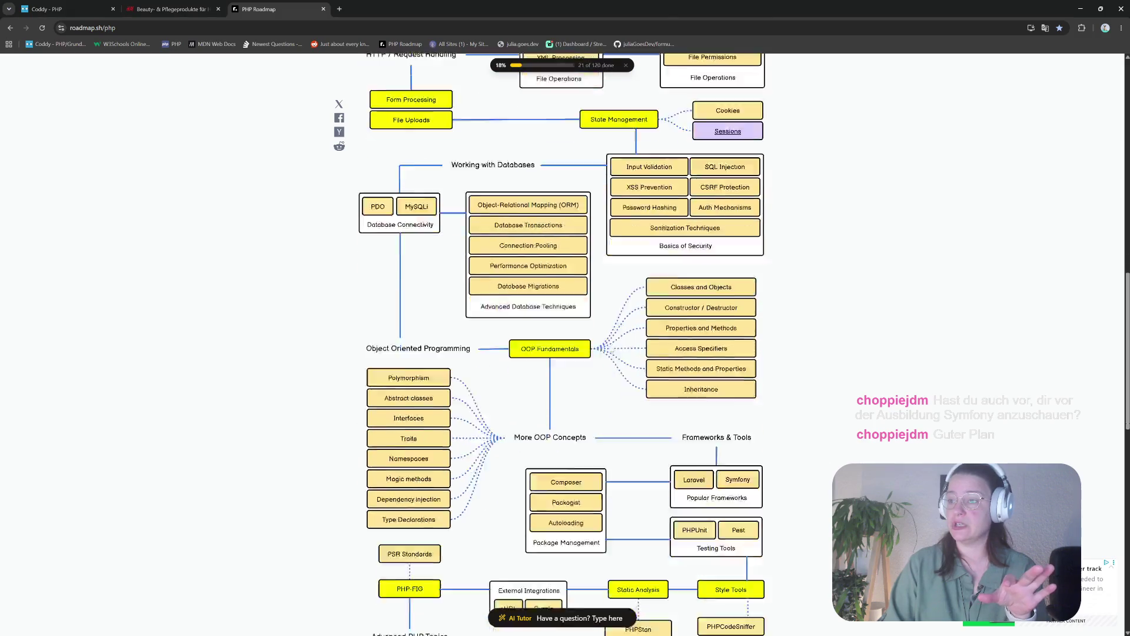
{"action": "scroll", "coordinate": [576, 382], "scroll_direction": "up", "scroll_amount": 2}
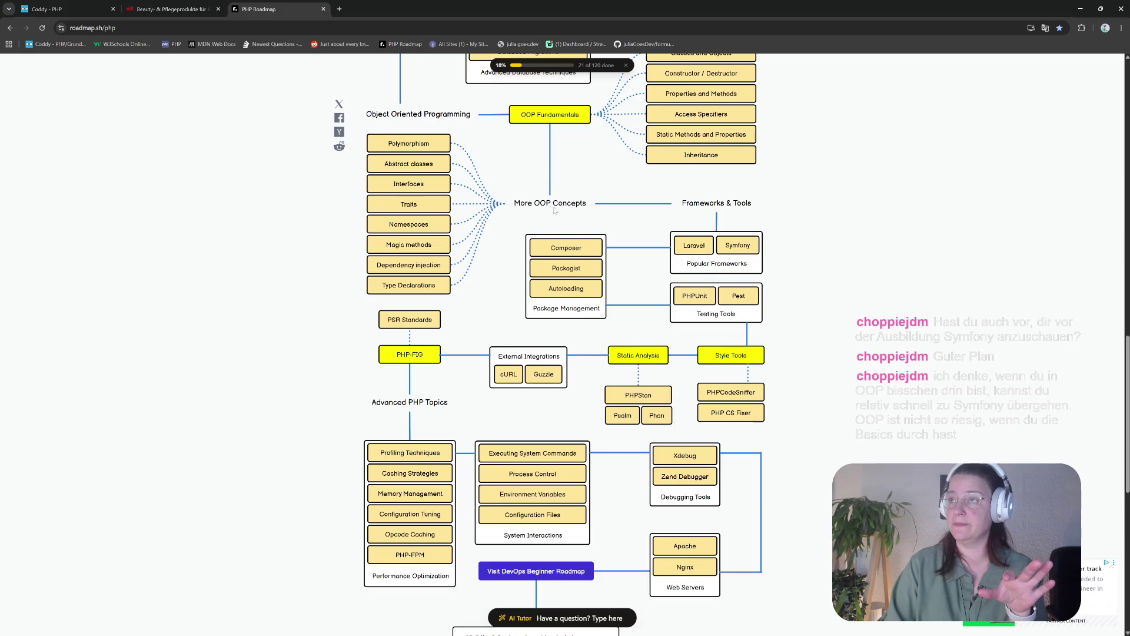
{"action": "scroll", "coordinate": [574, 192], "scroll_direction": "up", "scroll_amount": 5}
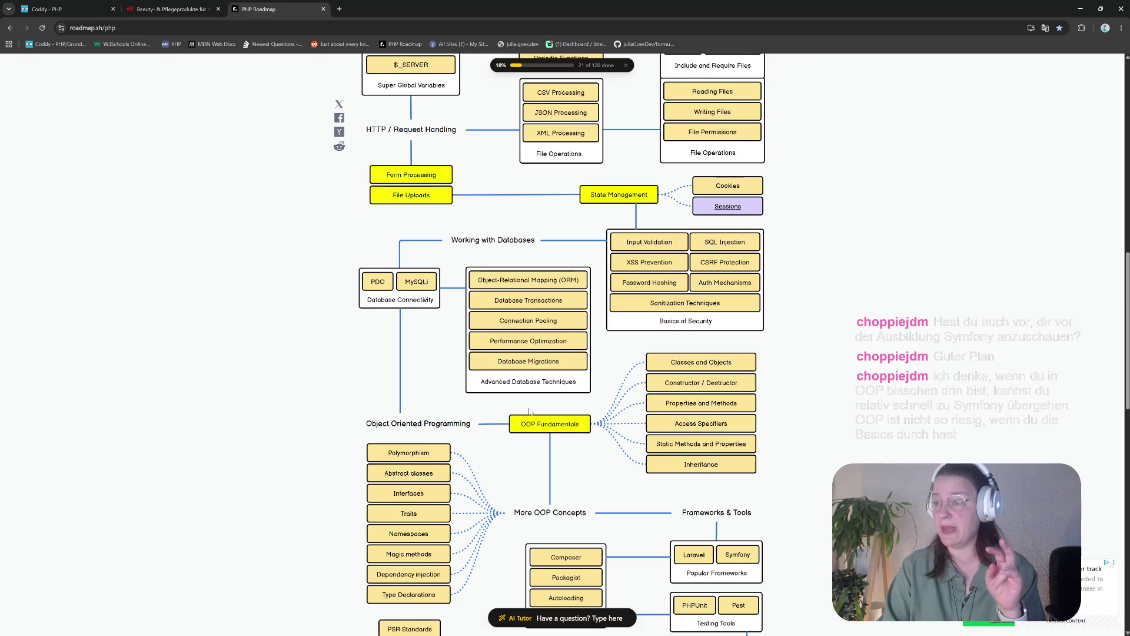
{"action": "scroll", "coordinate": [559, 429], "scroll_direction": "up", "scroll_amount": 2}
{"action": "scroll", "coordinate": [559, 428], "scroll_direction": "up", "scroll_amount": 3}
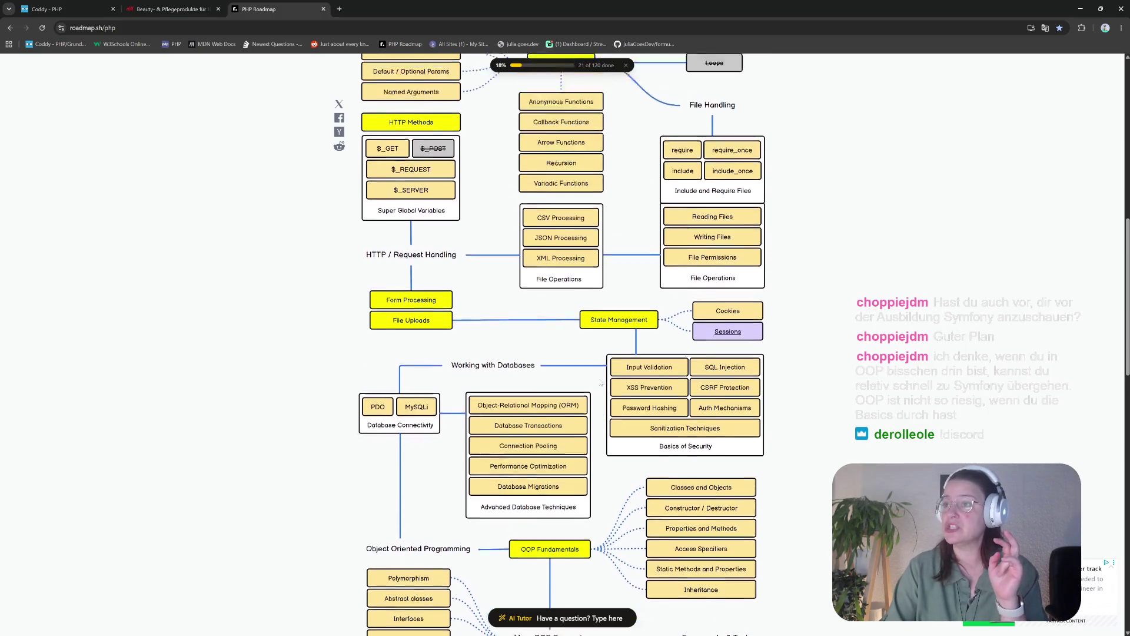
{"action": "scroll", "coordinate": [513, 68], "scroll_direction": "down", "scroll_amount": 3}
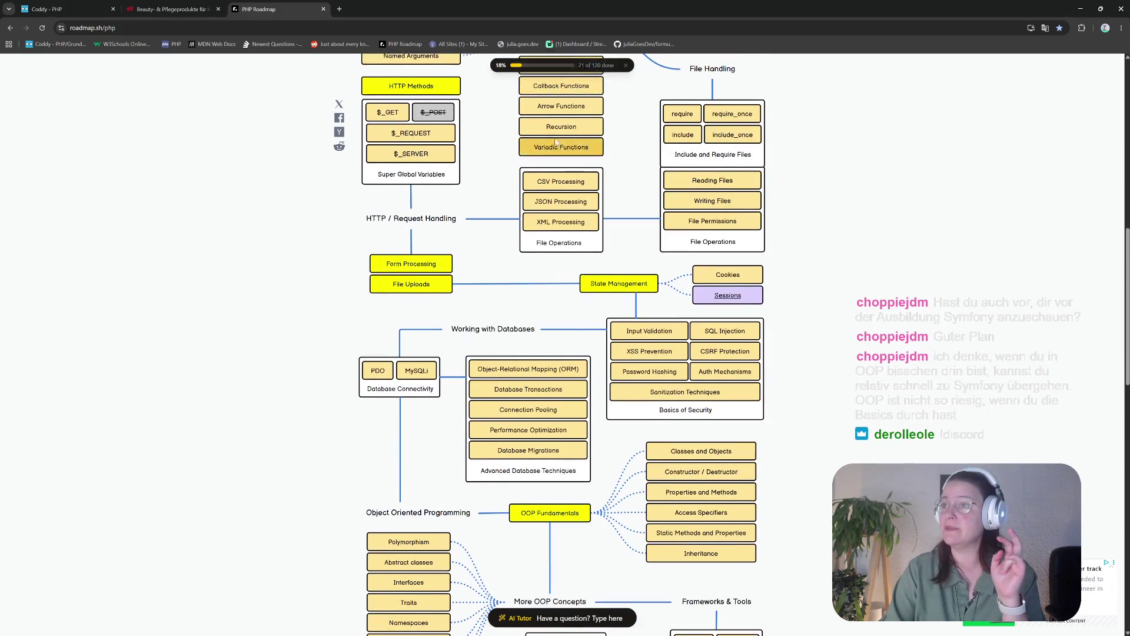
{"action": "scroll", "coordinate": [561, 147], "scroll_direction": "up", "scroll_amount": 2}
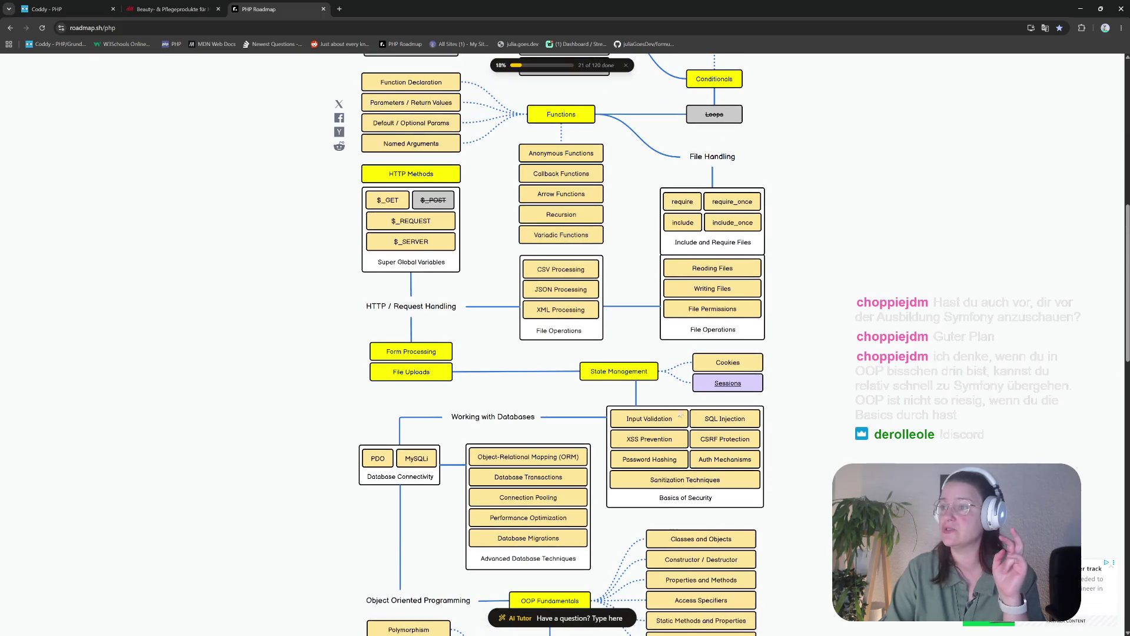
{"action": "scroll", "coordinate": [668, 406], "scroll_direction": "down", "scroll_amount": 2}
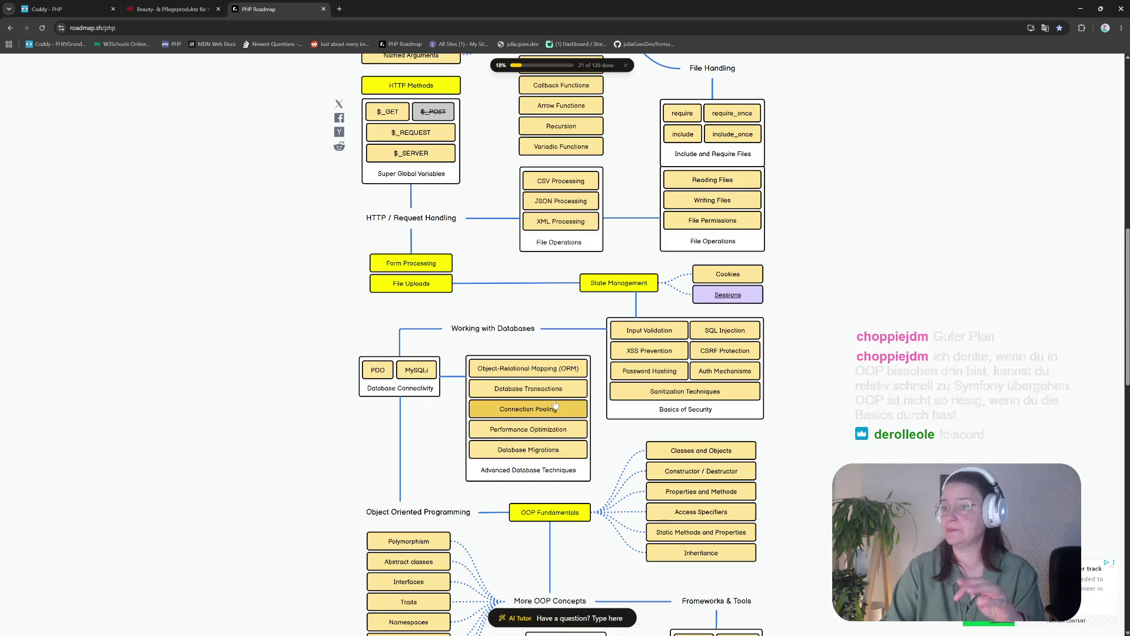
{"action": "scroll", "coordinate": [551, 389], "scroll_direction": "down", "scroll_amount": 1}
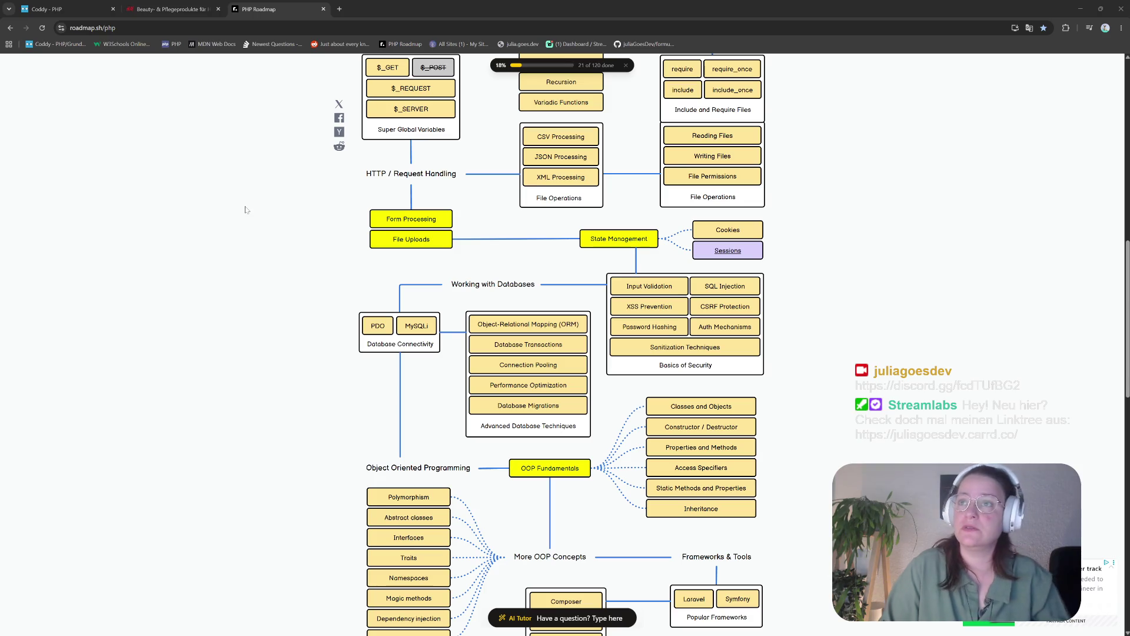
Close the roadmap tab, resume Logik & Ablauf with FORTSETZEN, and reopen the recap via WEITER
{"action": "left_click", "coordinate": [323, 9]}
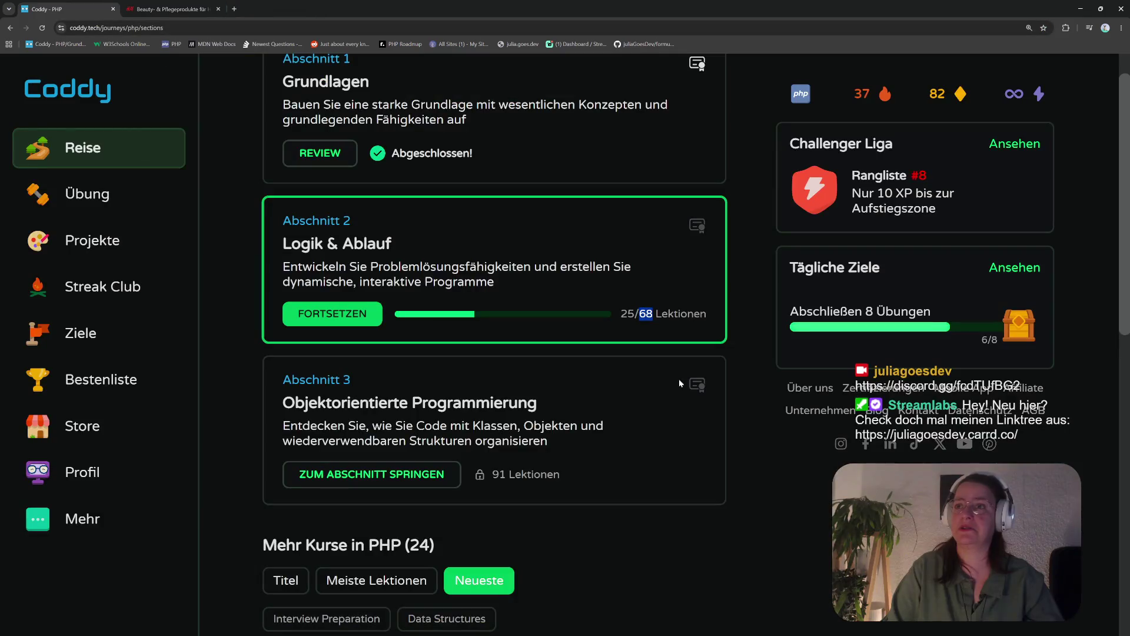
{"action": "left_click", "coordinate": [332, 314]}
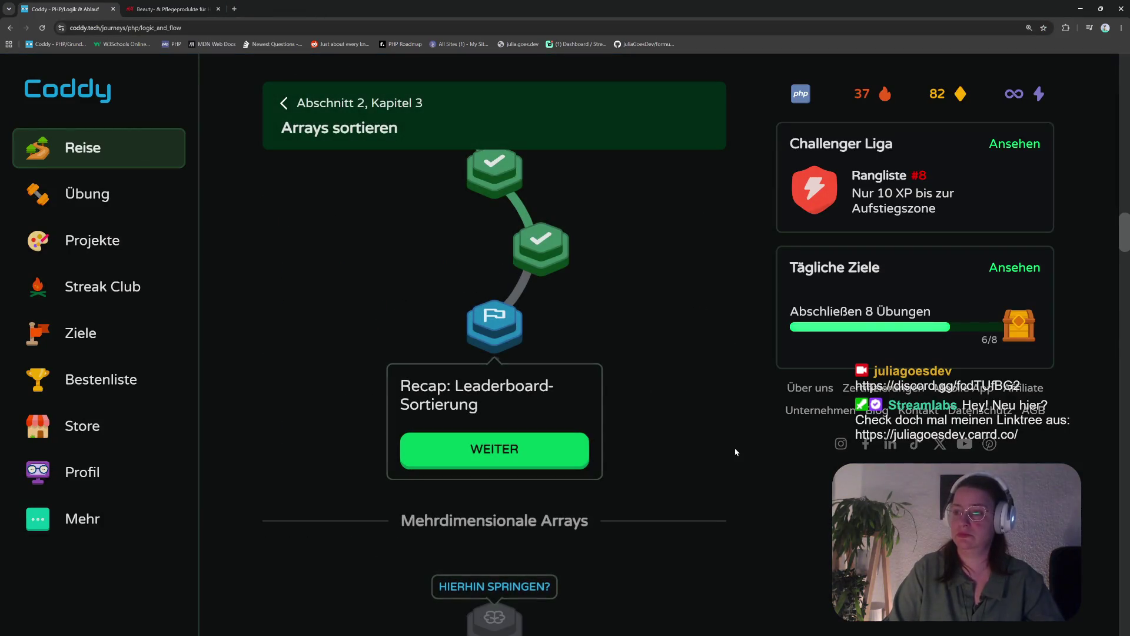
{"action": "left_click", "coordinate": [504, 458]}
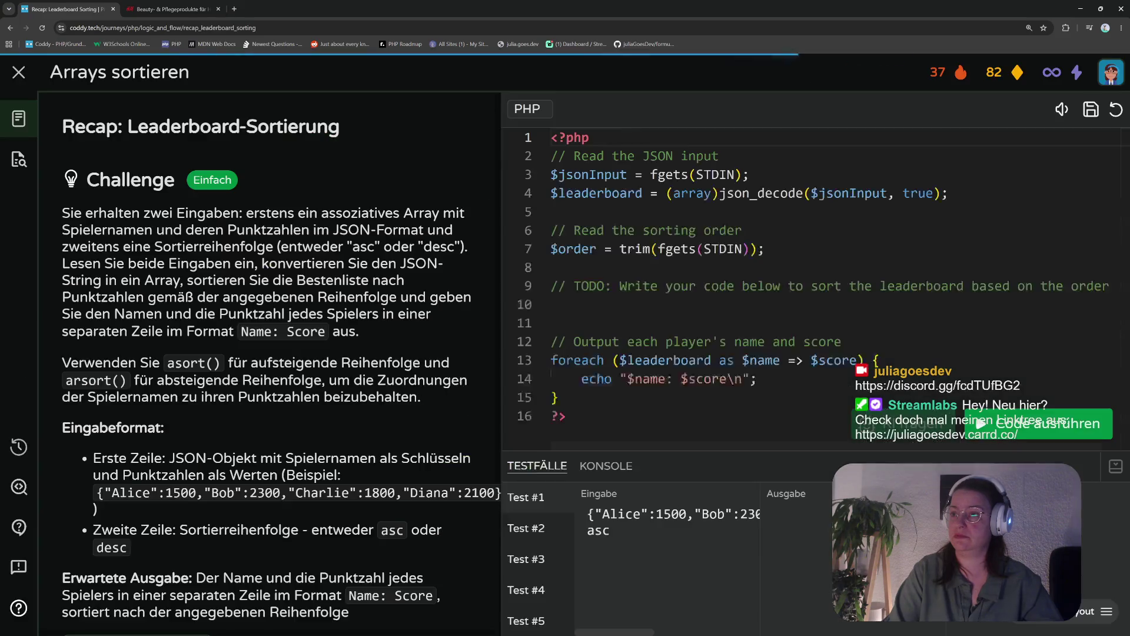
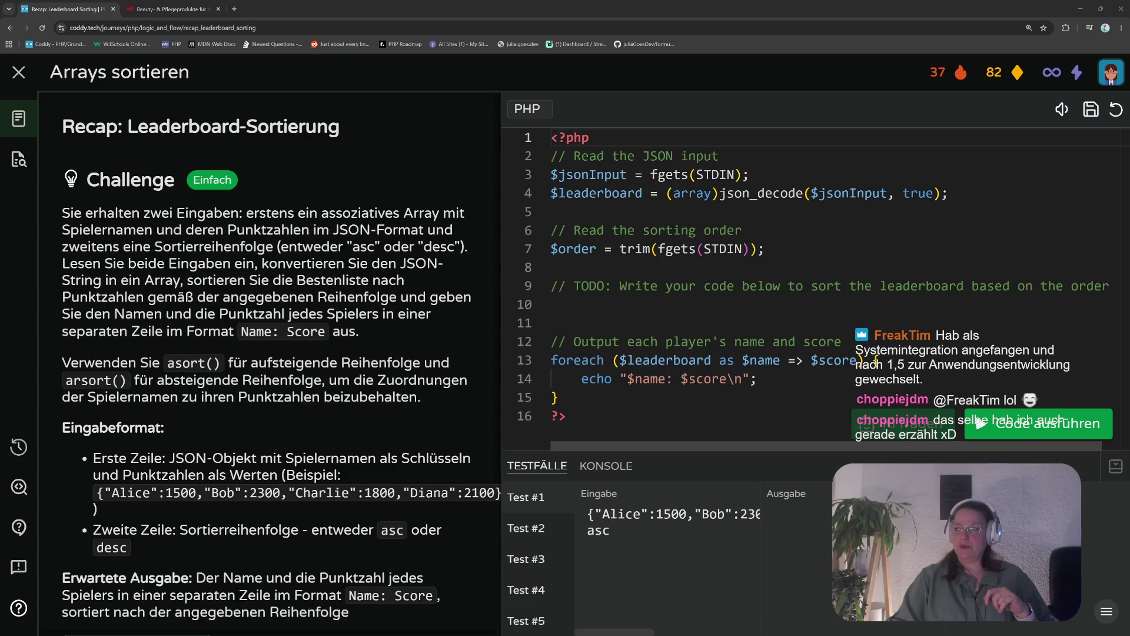
Lower the splitter above the Testfälle panel so the PHP leaderboard code editor gets more height
{"action": "left_click_drag", "start_coordinate": [683, 446], "coordinate": [710, 478]}
{"action": "scroll", "coordinate": [707, 383], "scroll_direction": "right", "scroll_amount": 3}
{"action": "scroll", "coordinate": [707, 383], "scroll_direction": "left", "scroll_amount": 3}
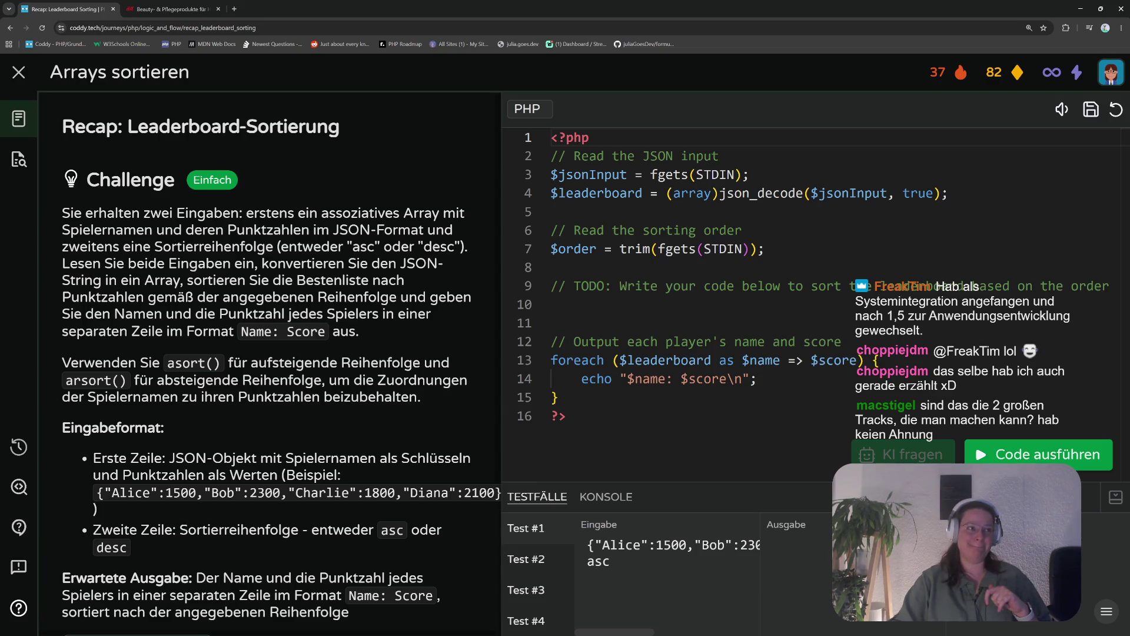
In a new Chrome tab, type the search 'welche fachinformatiker gibt es' into the address bar
{"action": "left_click", "coordinate": [234, 9]}
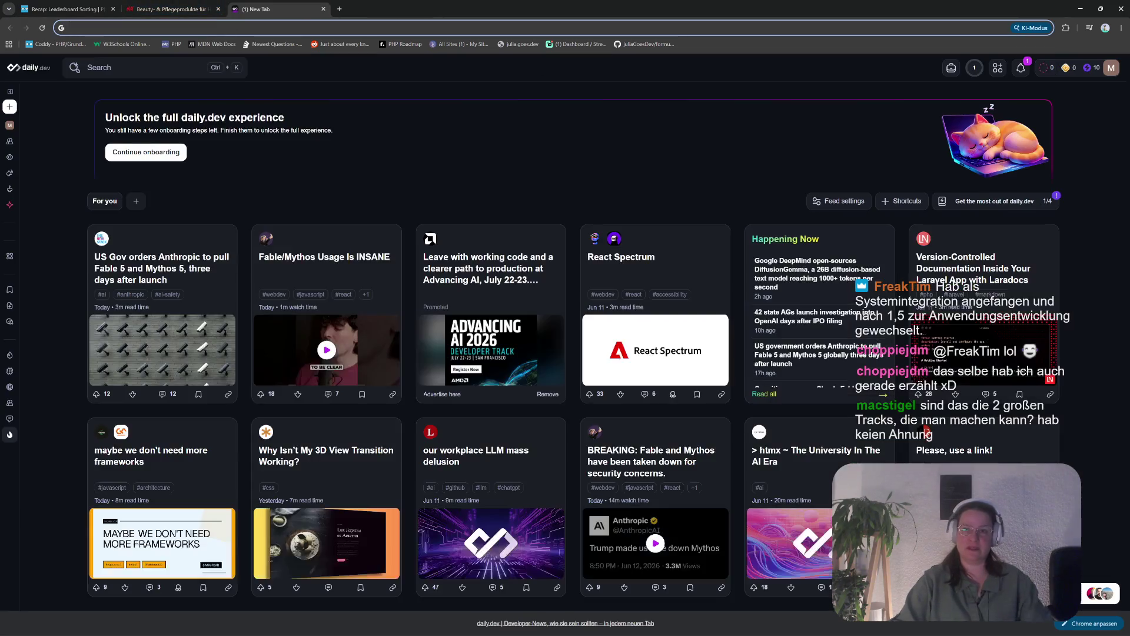
{"action": "left_click", "coordinate": [232, 21]}
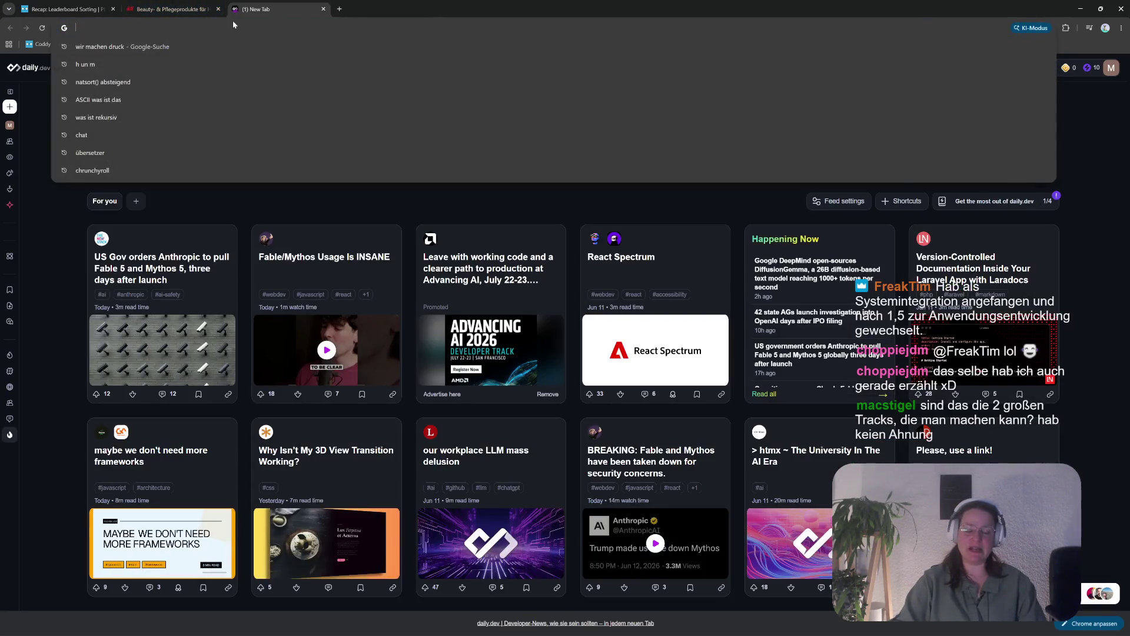
{"action": "type", "text": "w"}
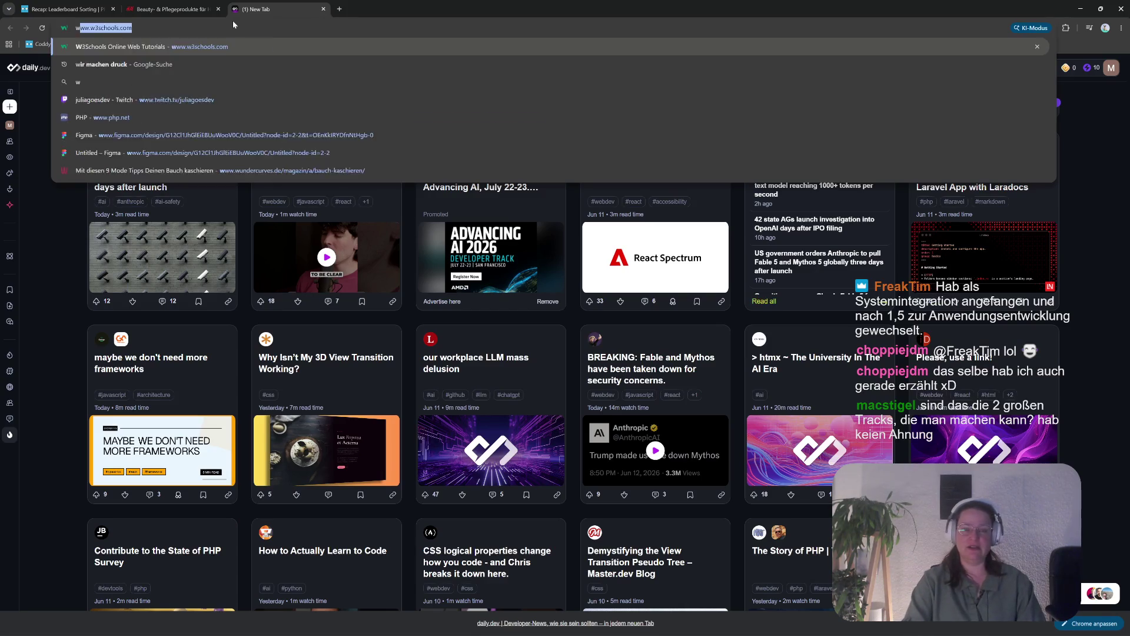
{"action": "type", "text": "elche fachiinformatikd"}
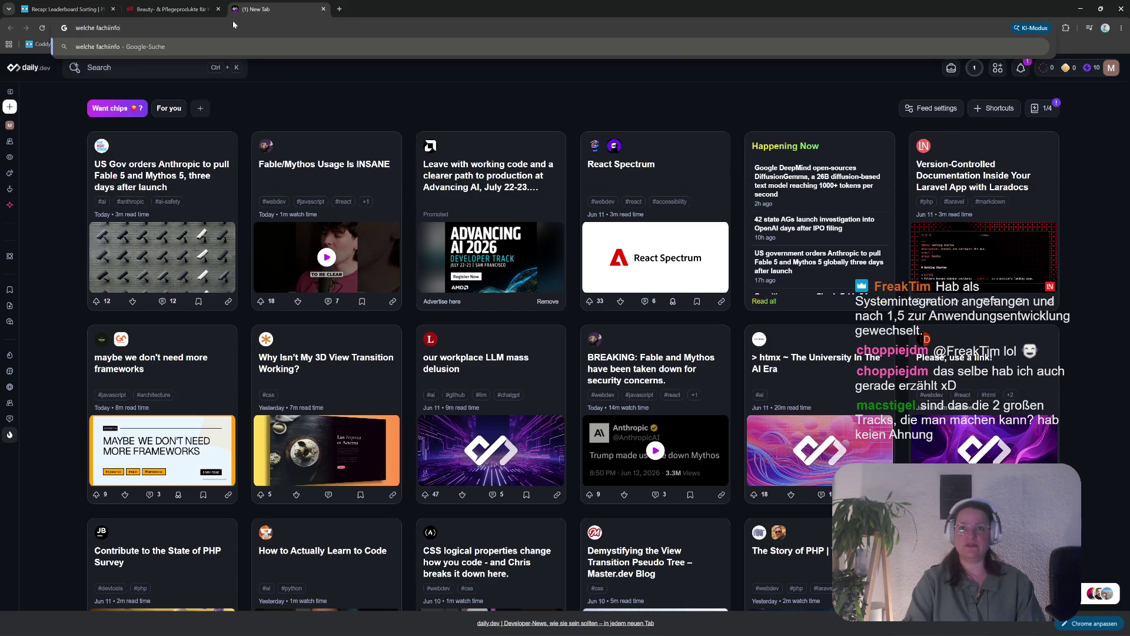
{"action": "key", "text": "BackSpace"}
{"action": "key", "text": "BackSpace"}
{"action": "type", "text": "ker gibt"}
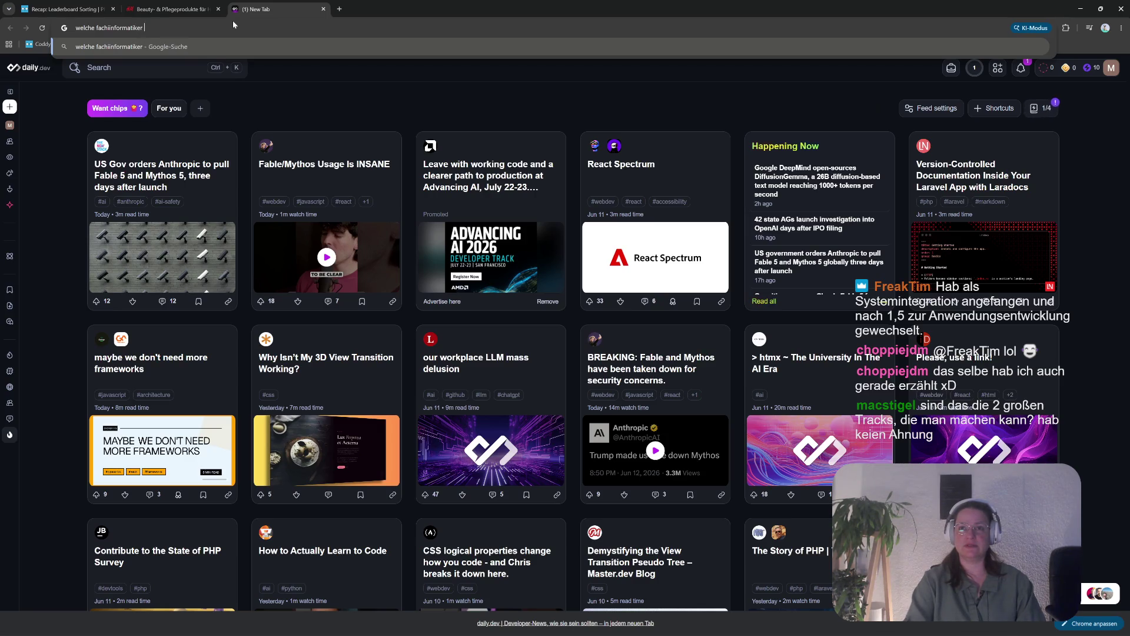